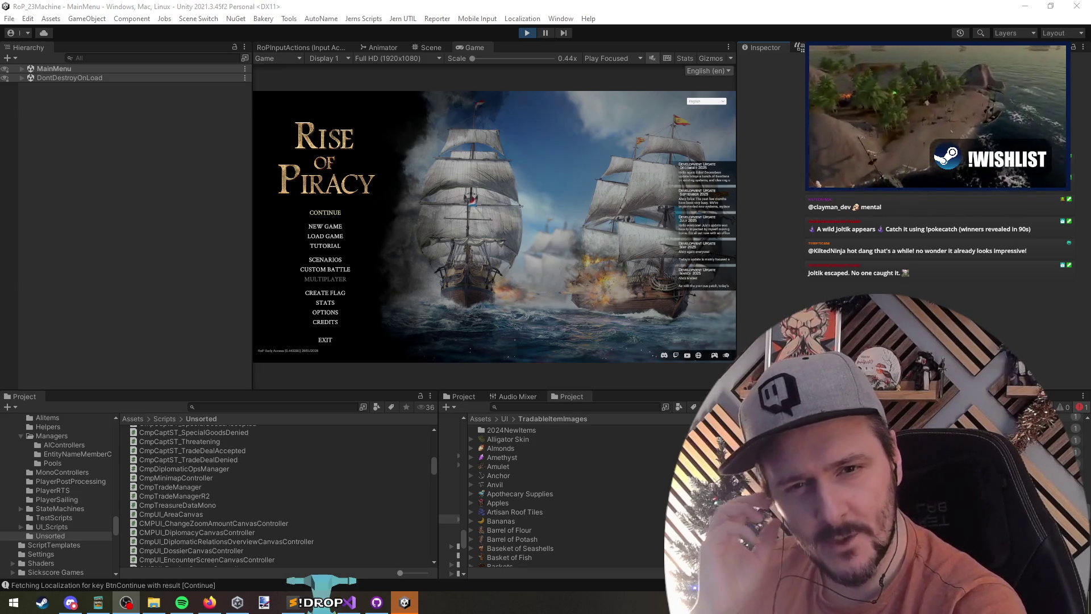
Step: Focus the running game and continue the saved Rise of Piracy campaign into CampaignMap_1
key(alt+Tab)
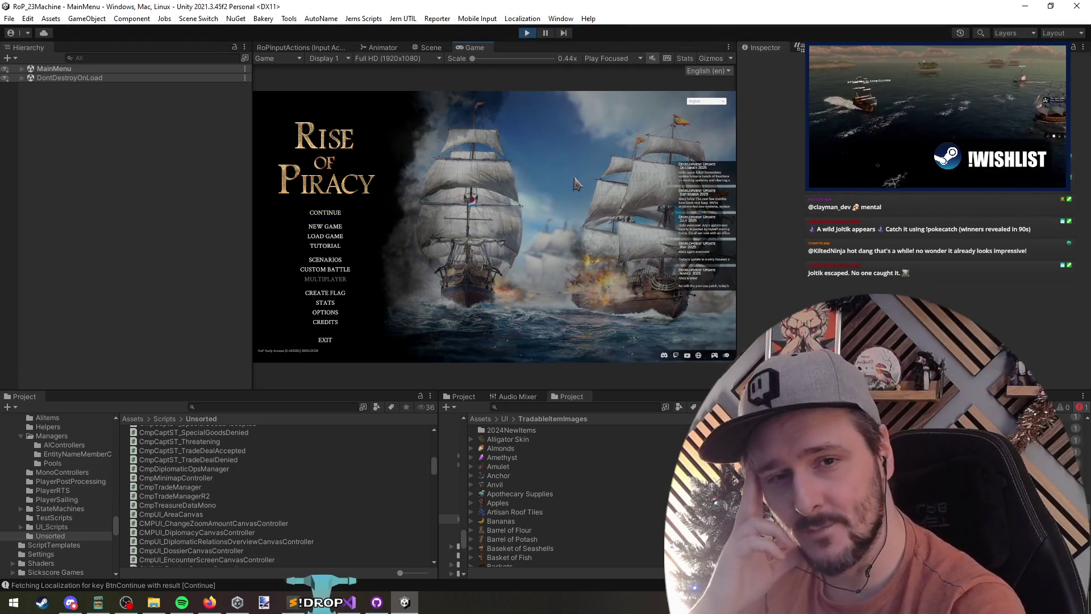
click(604, 190)
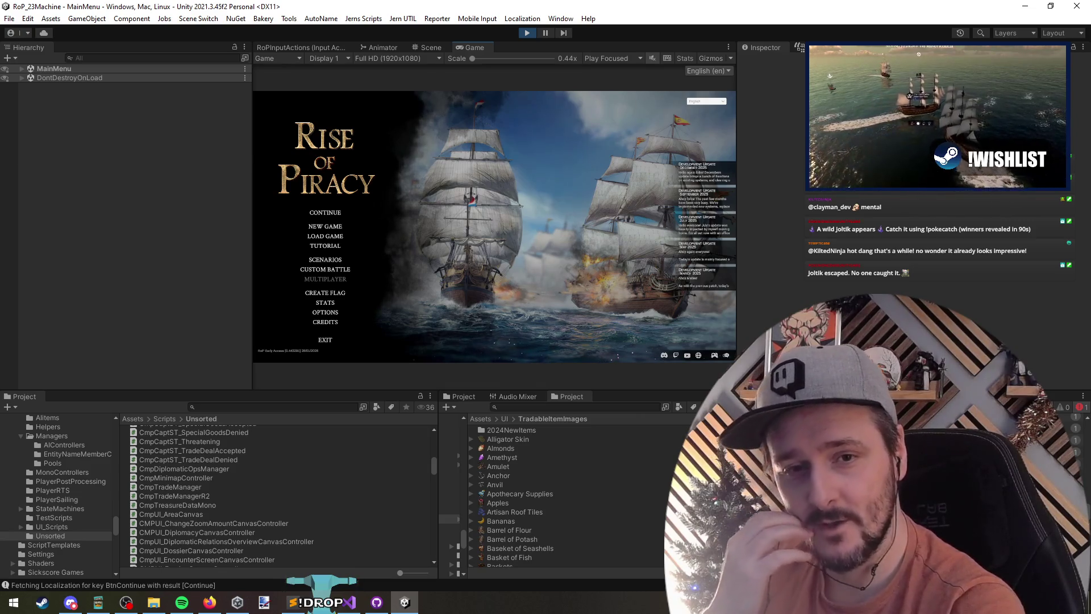
click(329, 212)
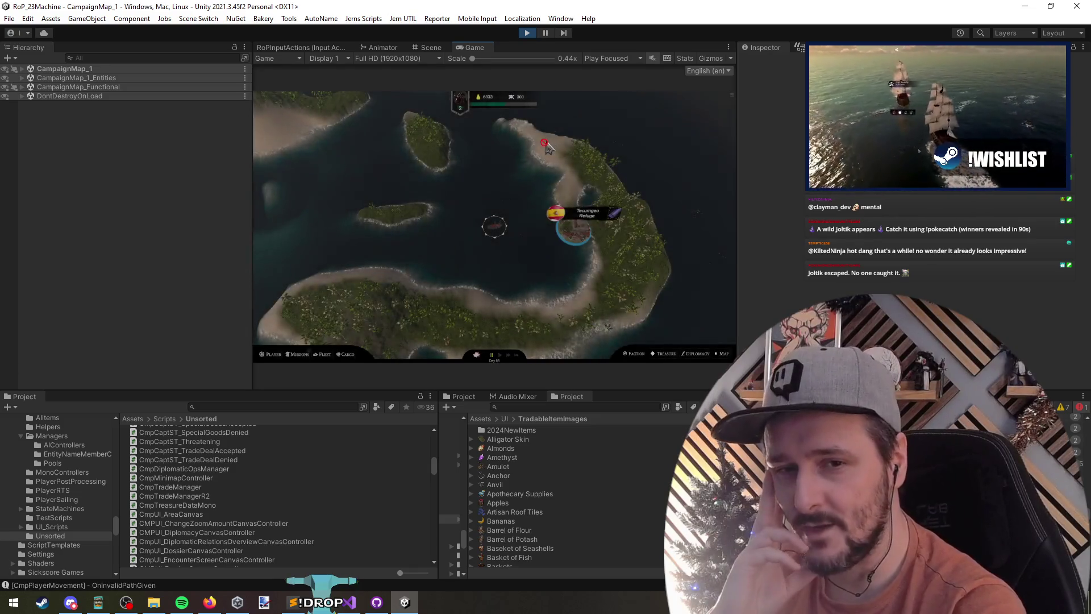
Step: Sail to the first port and then Gilsano Skerry, checking each market's goods
click(544, 234)
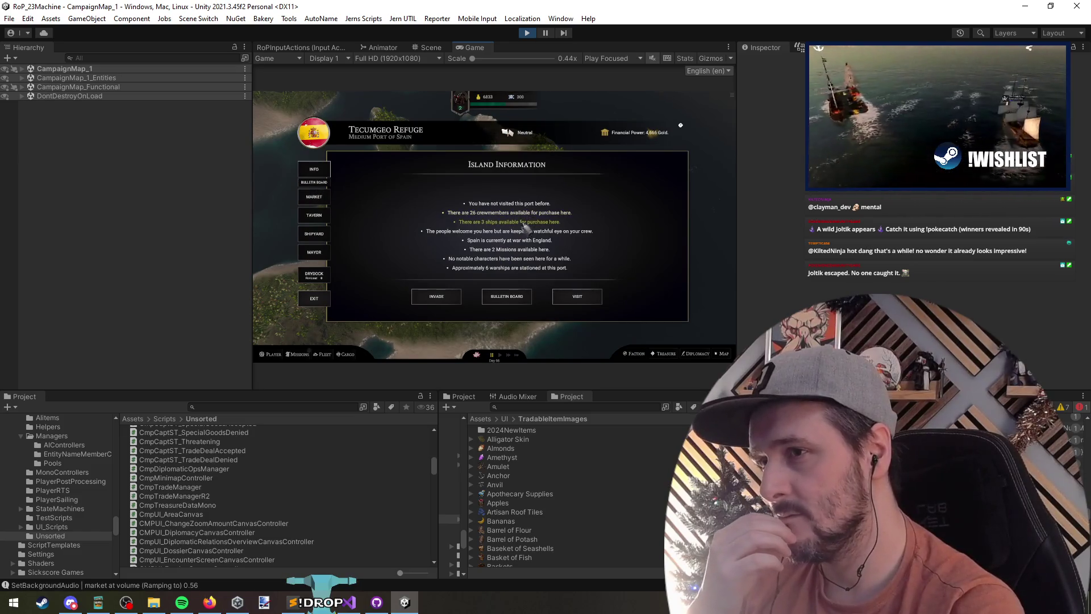
click(314, 197)
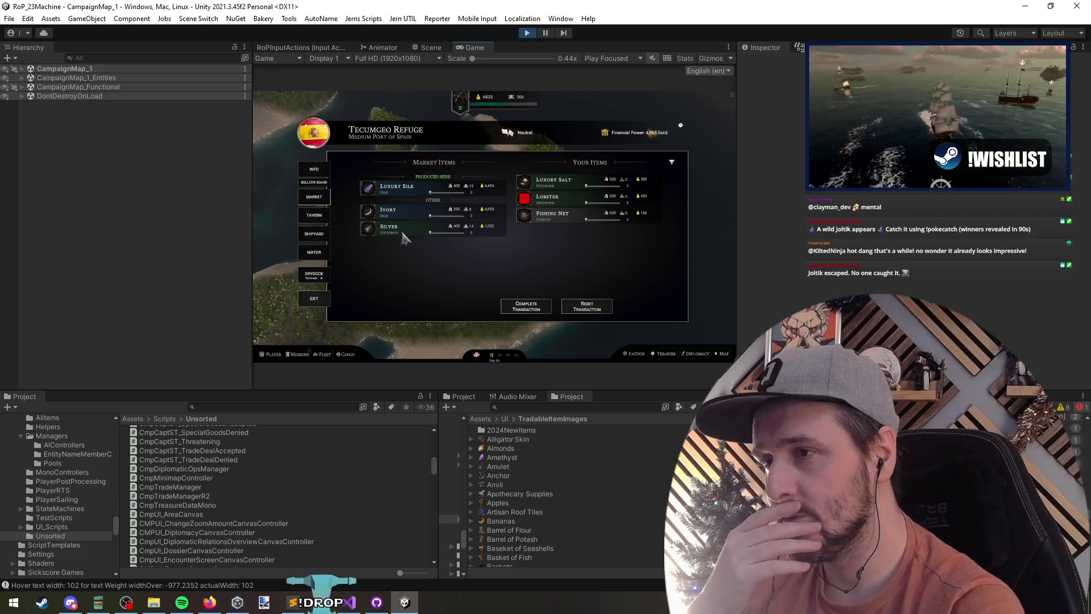
click(314, 298)
click(275, 225)
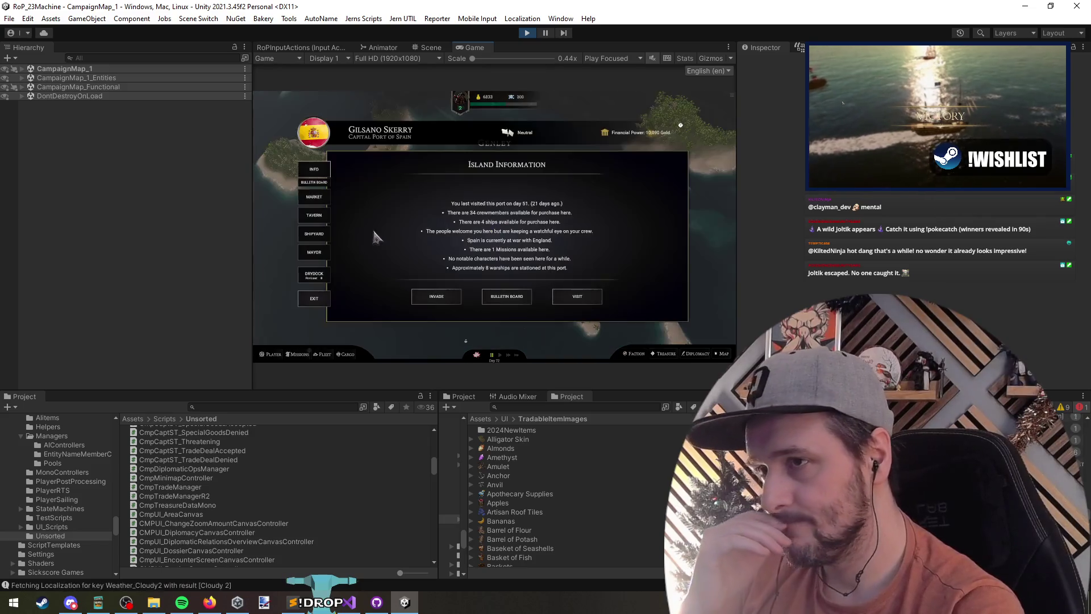
click(319, 199)
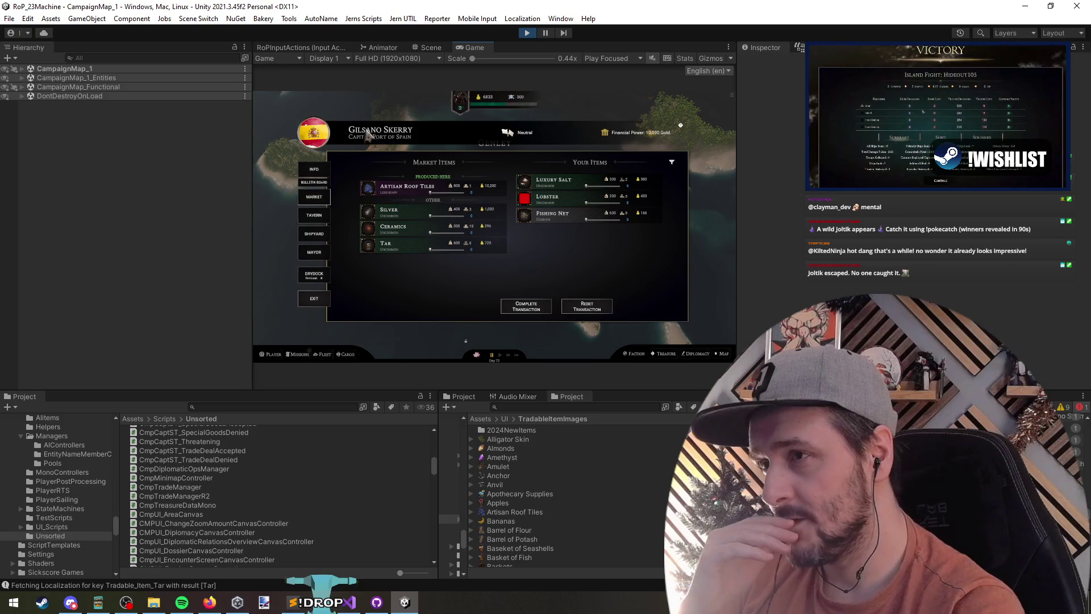
click(310, 298)
Step: Sail to Black Rock and inspect its market goods
click(373, 95)
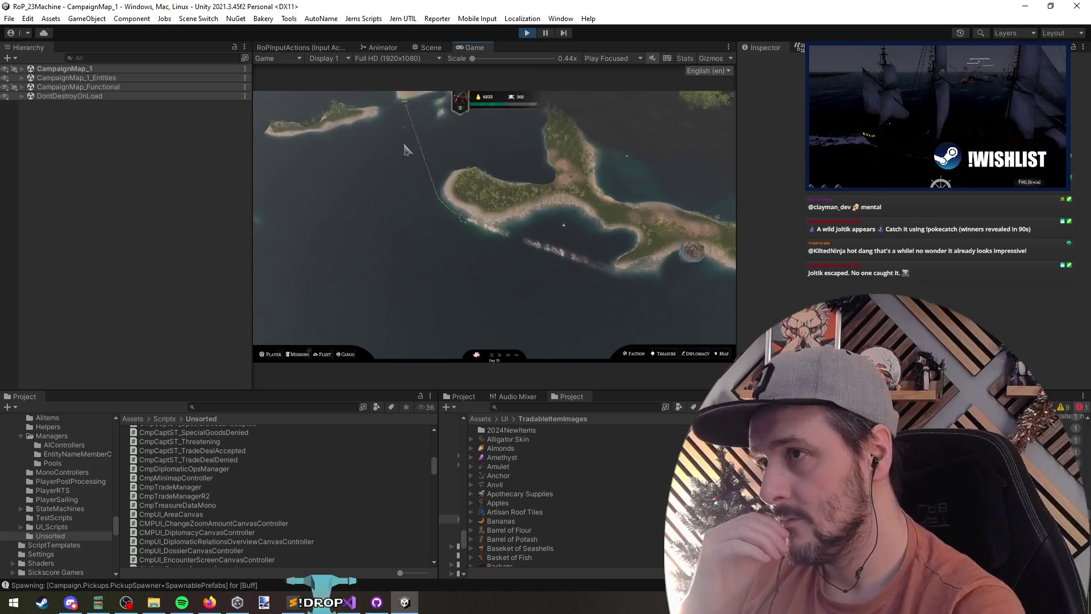
click(604, 123)
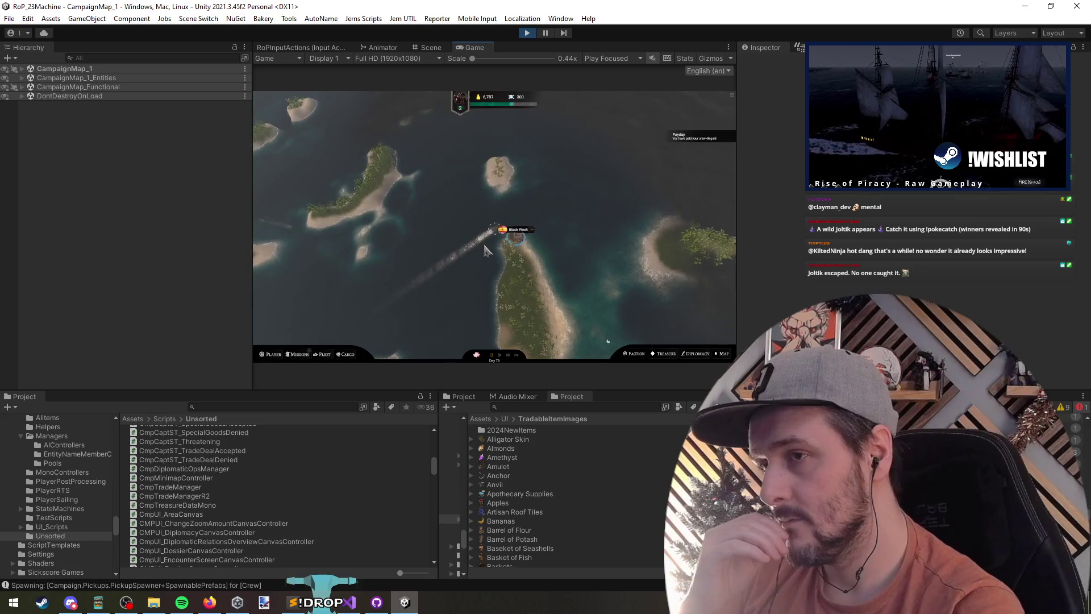
click(512, 235)
click(314, 197)
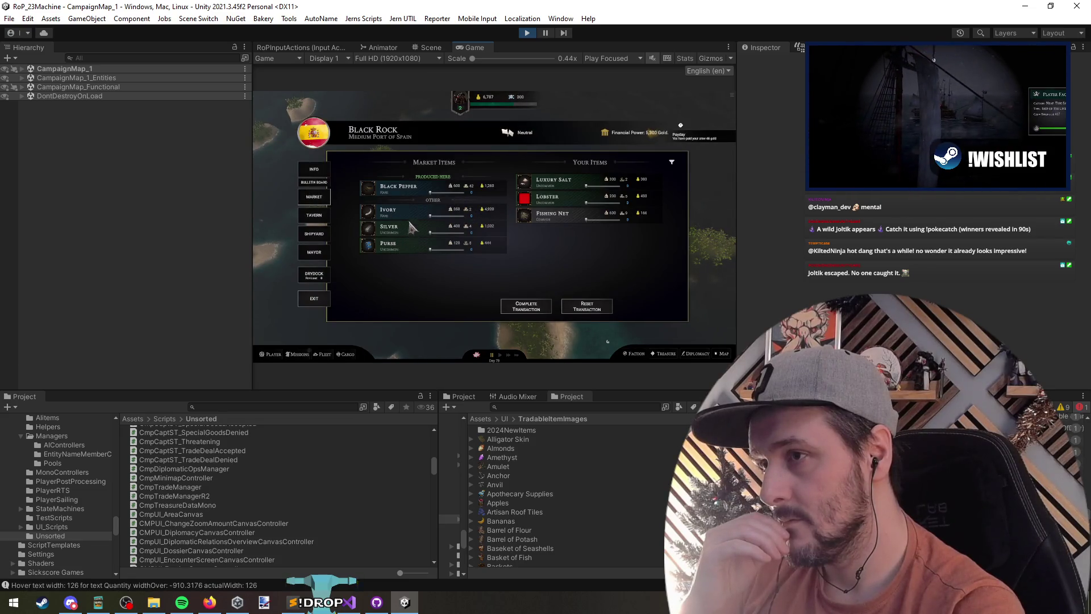
click(402, 121)
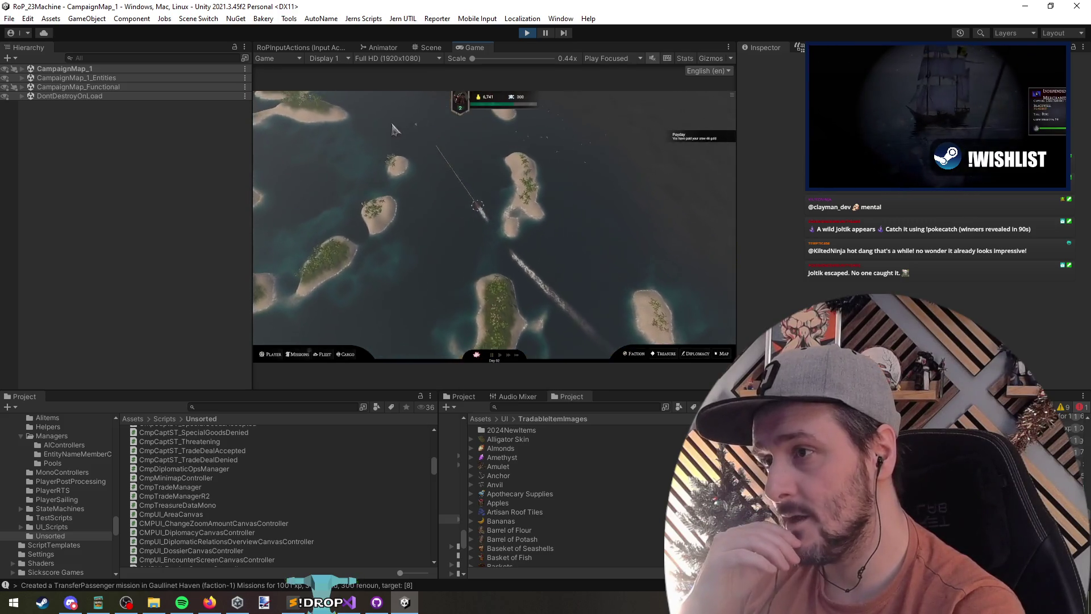
Step: Check the next port's and Moonlit Haven's market goods, then bring up the CmpTradeManagerR2 code
click(419, 156)
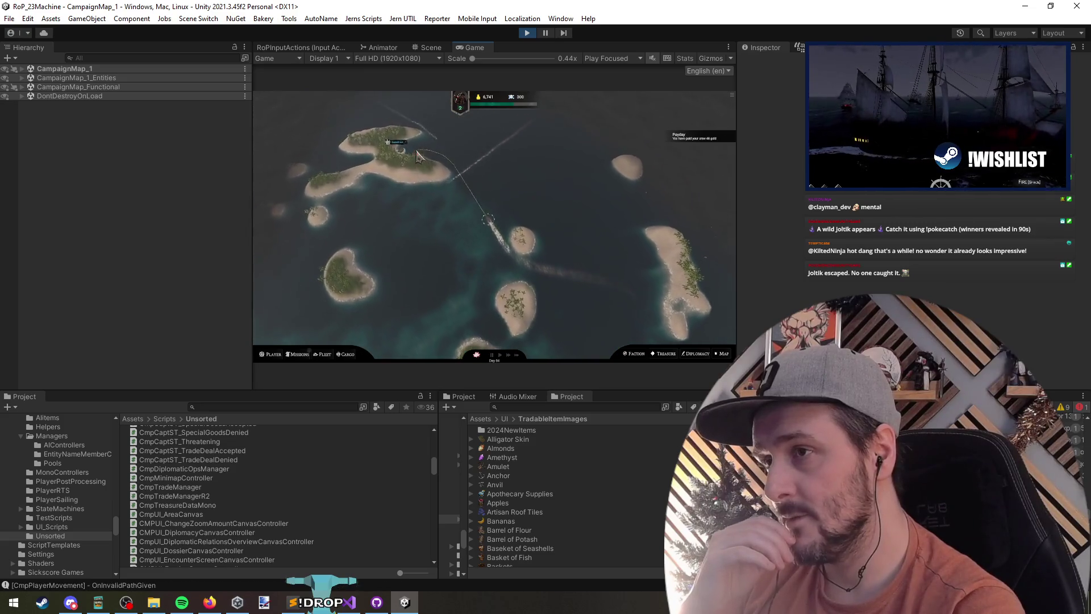
click(322, 200)
click(314, 298)
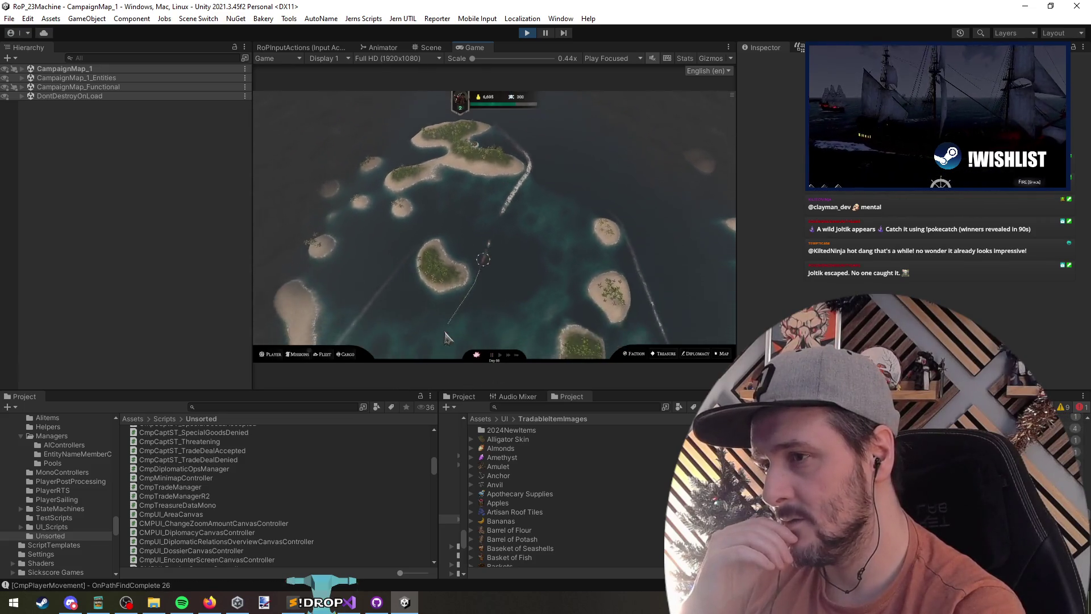
click(312, 197)
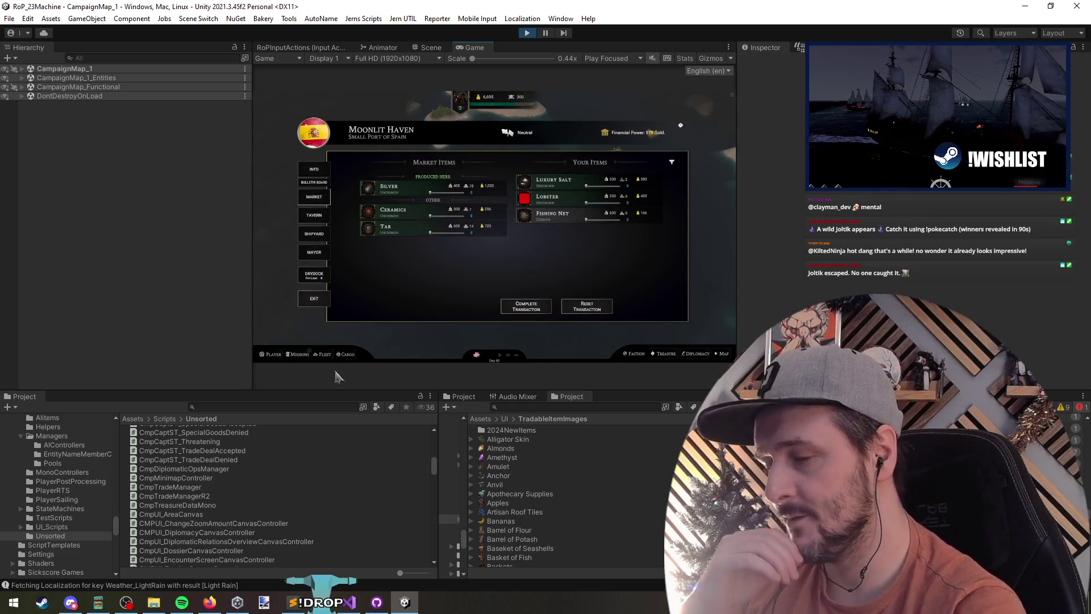
click(349, 602)
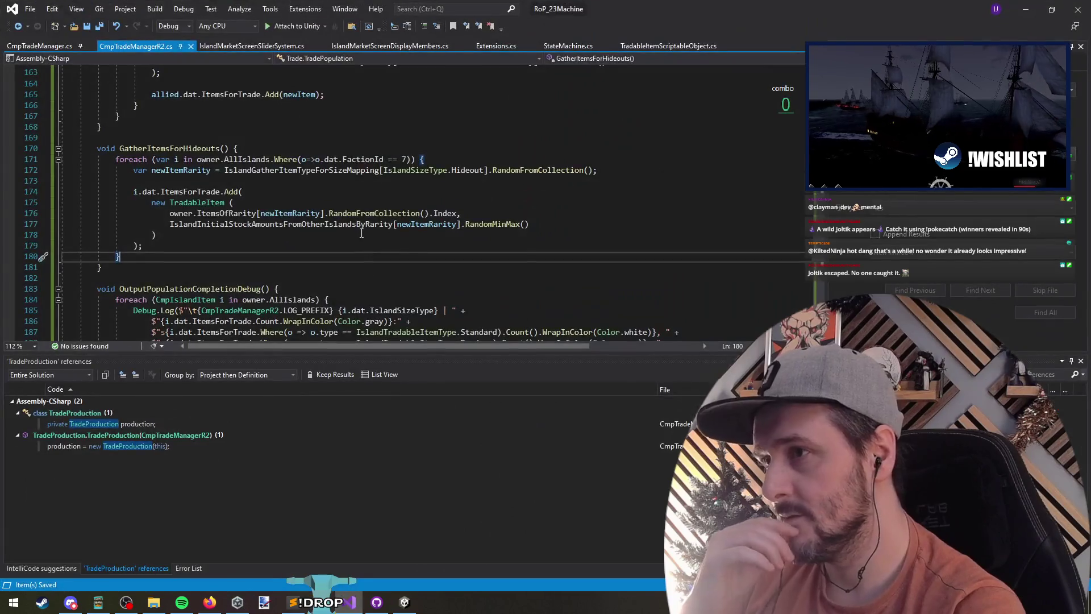
Step: Browse upward through CmpTradeManagerR2.cs from line 179, highlighting the occurrences of Small
click(325, 250)
key(Up)
key(Up)
key(Up)
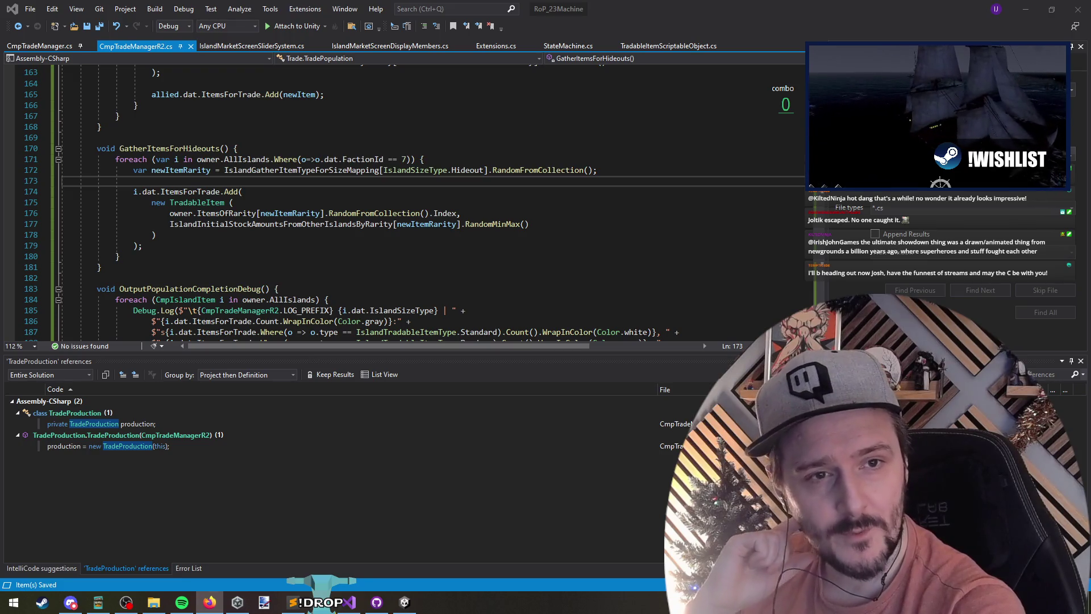
key(Up)
key(Up)
key(Up)
key(Up)
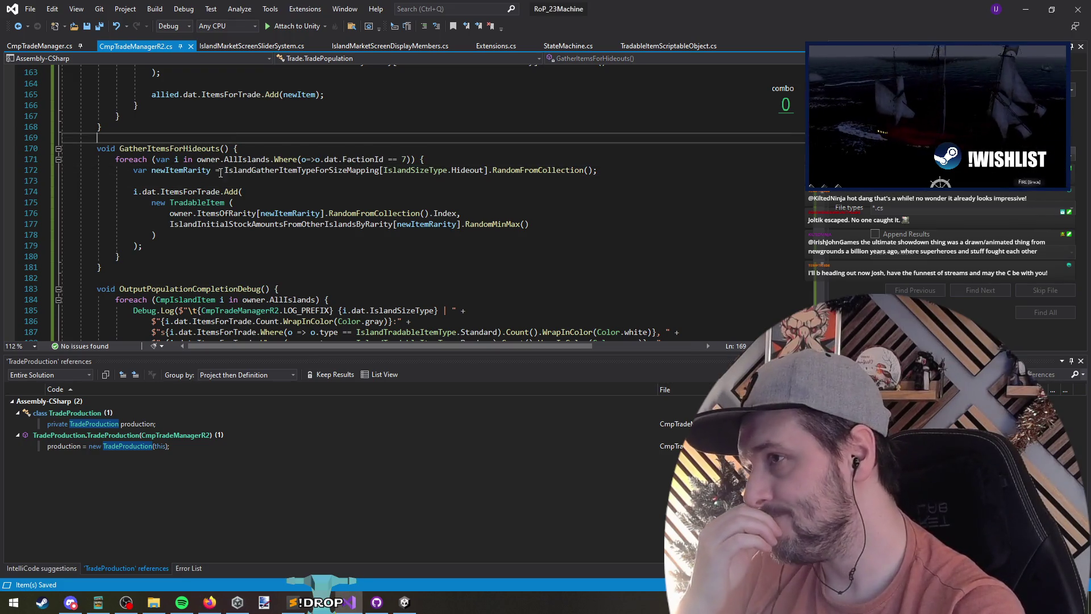
key(Down)
key(Down)
key(Down)
key(Up)
key(Up)
key(Up)
scroll(328, 213, up, 13)
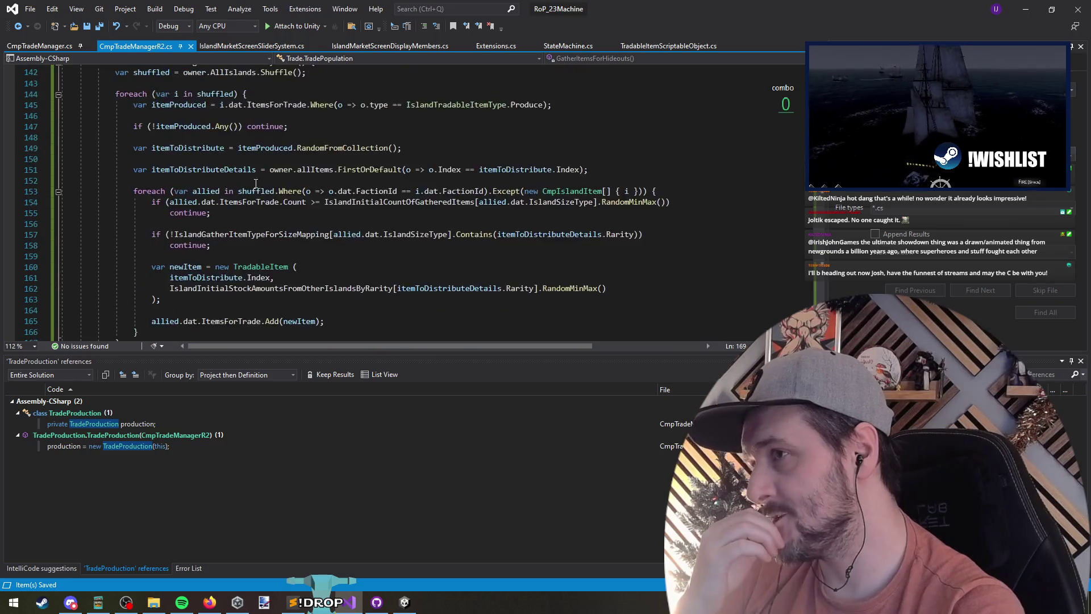
drag(201, 159, 204, 169)
double_click(203, 170)
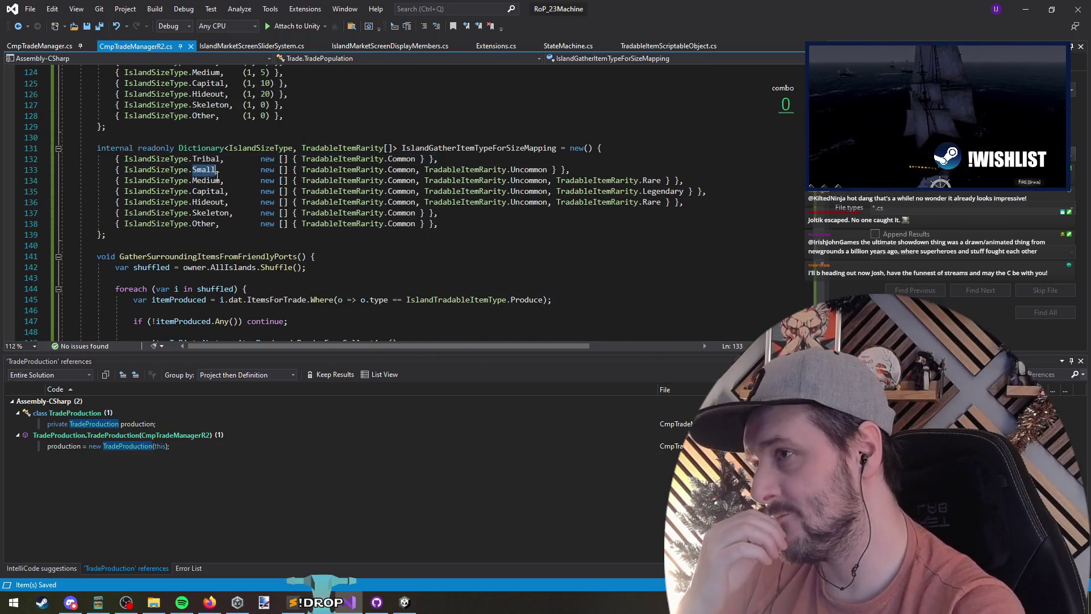
scroll(279, 194, up, 5)
scroll(247, 215, up, 10)
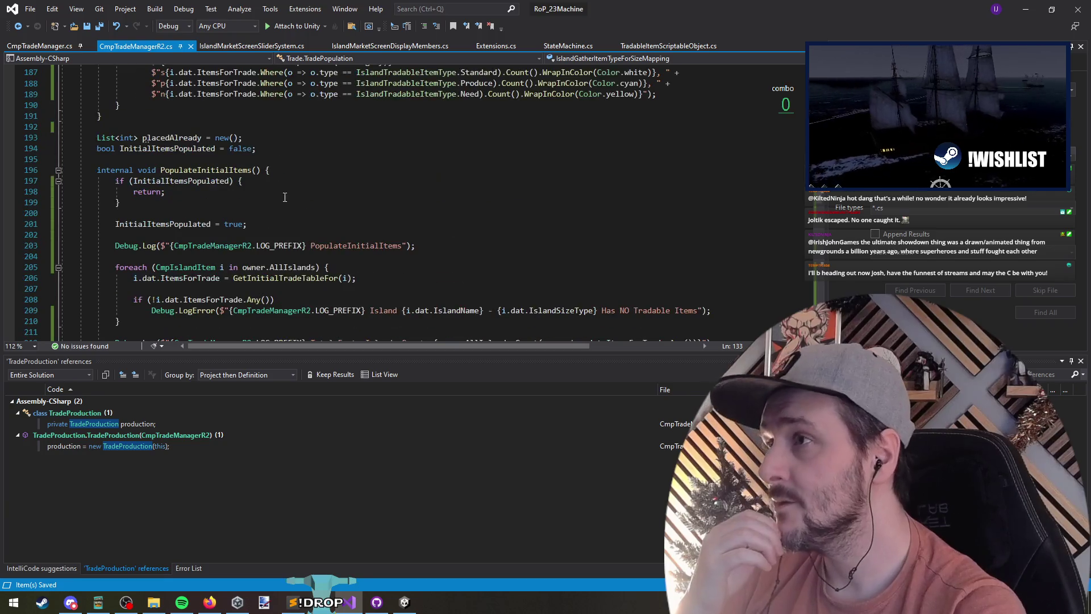
Step: Jump to the top of the file and bring the TradeProduction class's IslandProductionType entries into view
key(ctrl+Home)
click(315, 209)
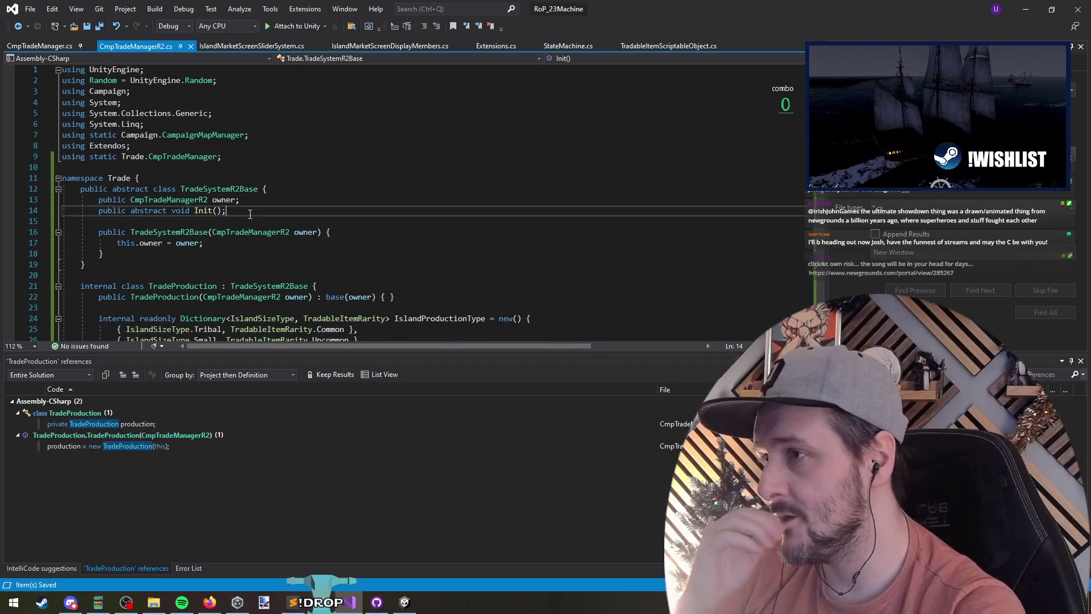
scroll(284, 210, down, 3)
click(239, 221)
click(187, 189)
scroll(186, 190, down, 3)
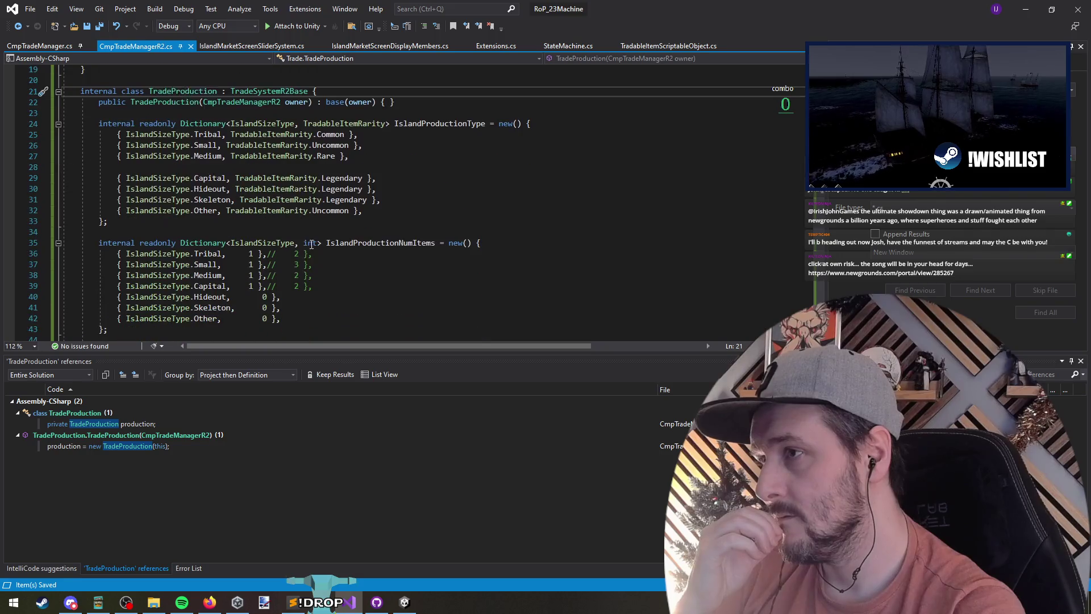
double_click(325, 146)
click(384, 124)
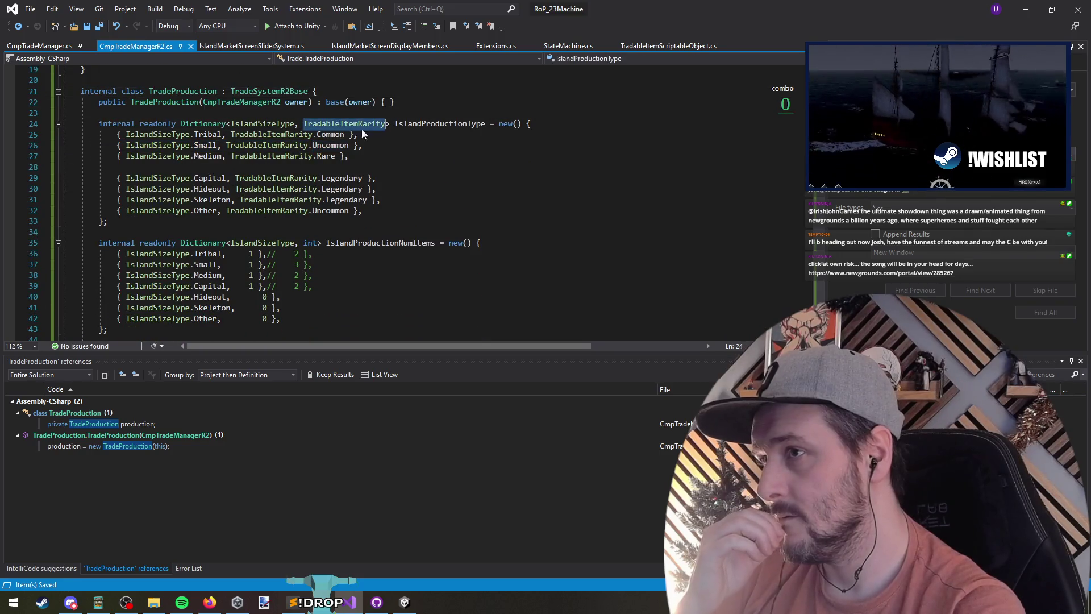
Step: Make the dictionary's rarity type an array and insert new after each comma on lines 25-31
text([])
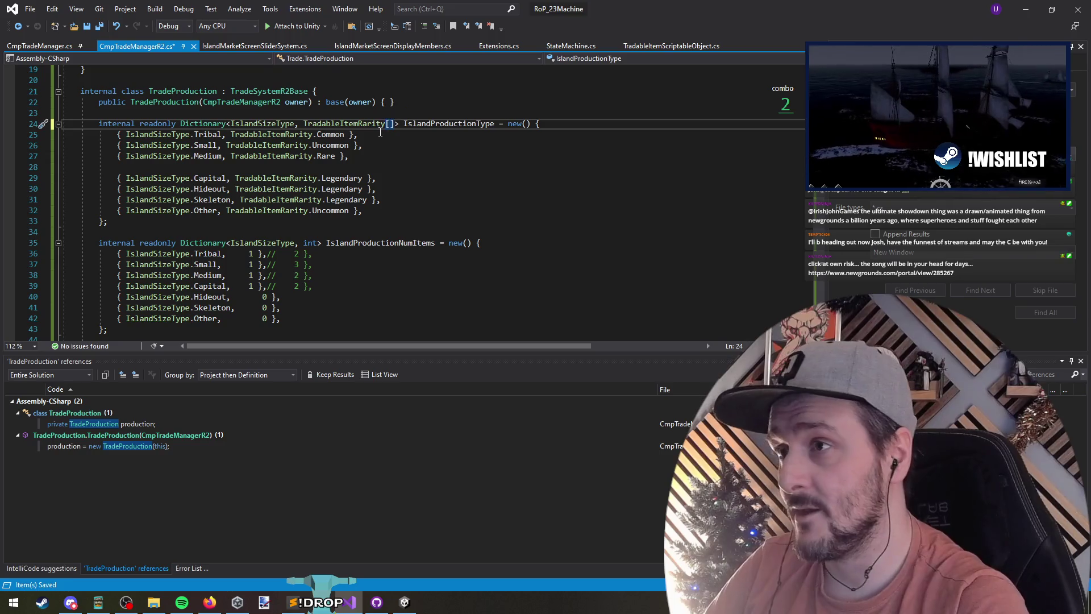
click(229, 135)
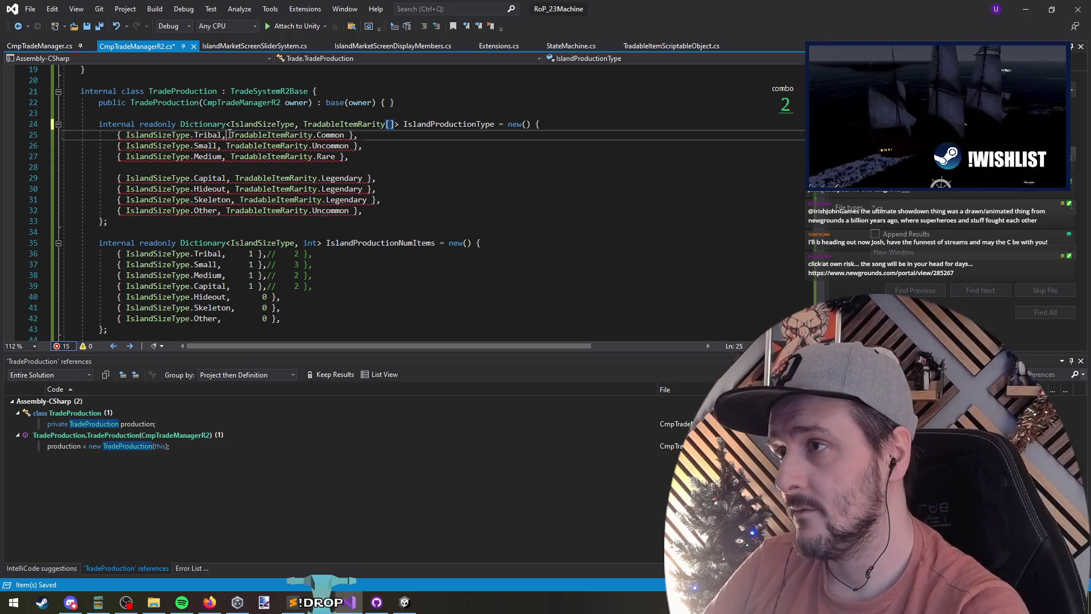
drag(217, 134, 244, 210)
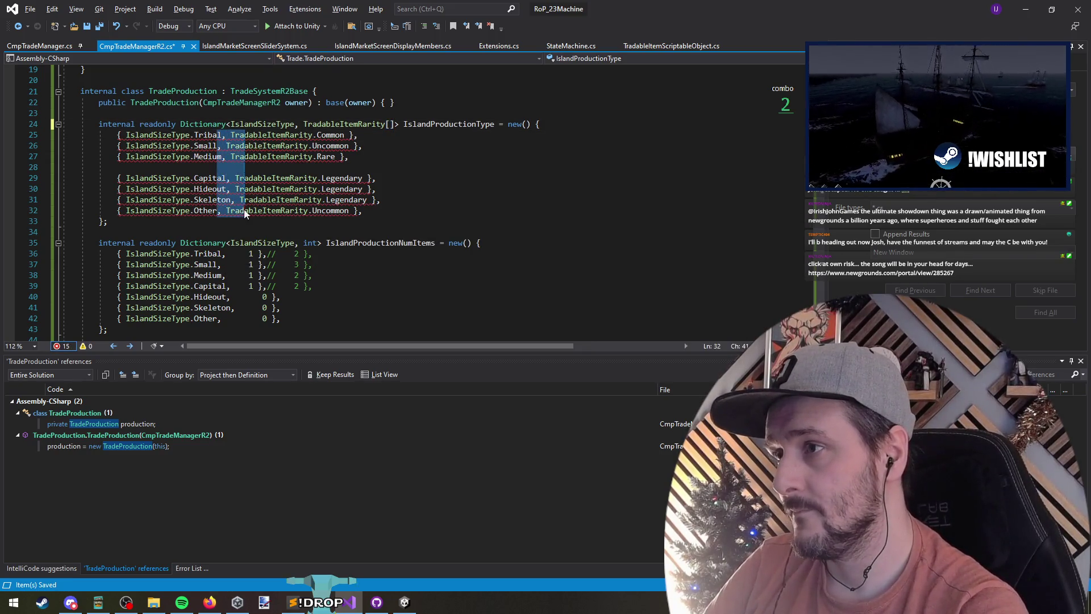
key(ctrl+f)
text(,)
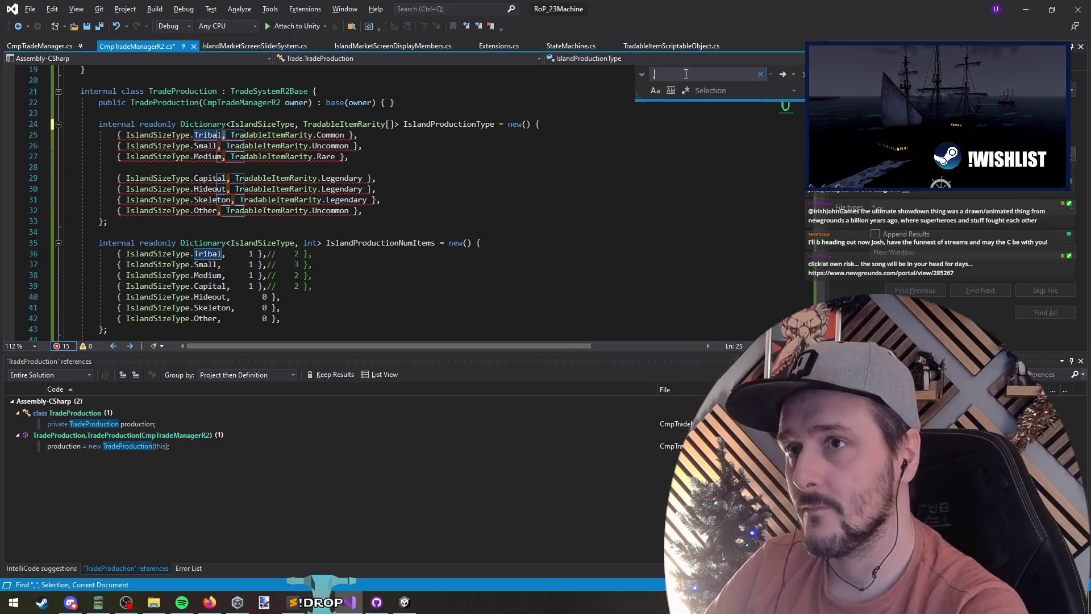
click(642, 74)
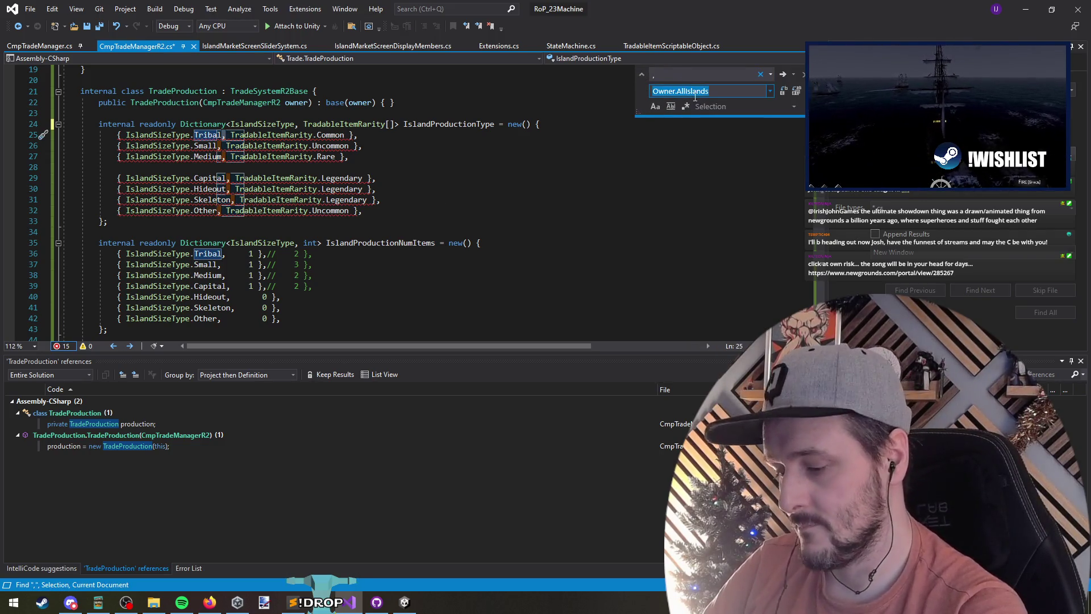
click(798, 92)
key(Return)
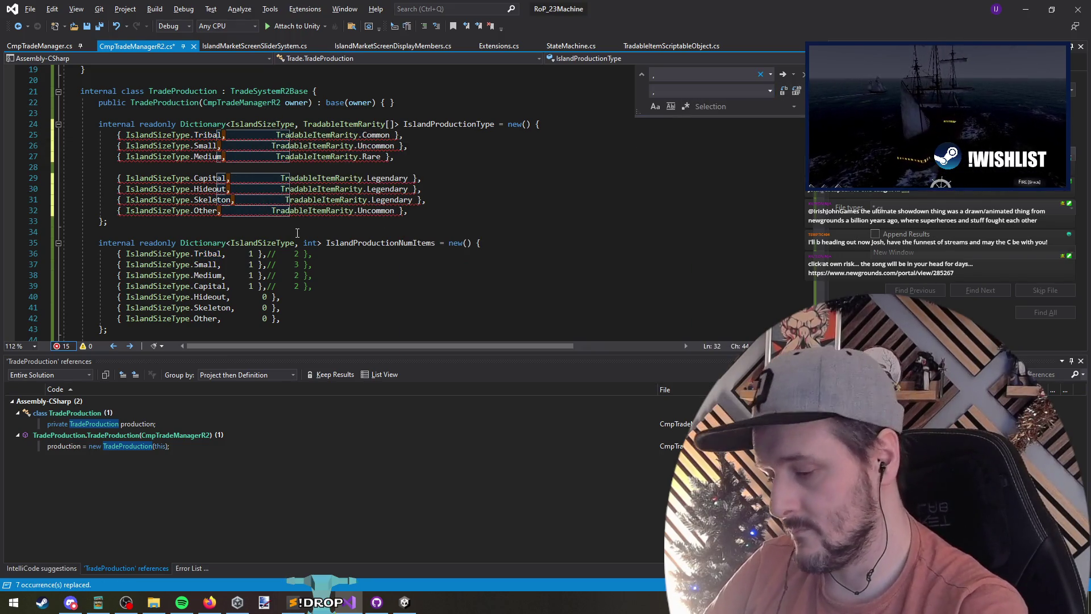
text(new)
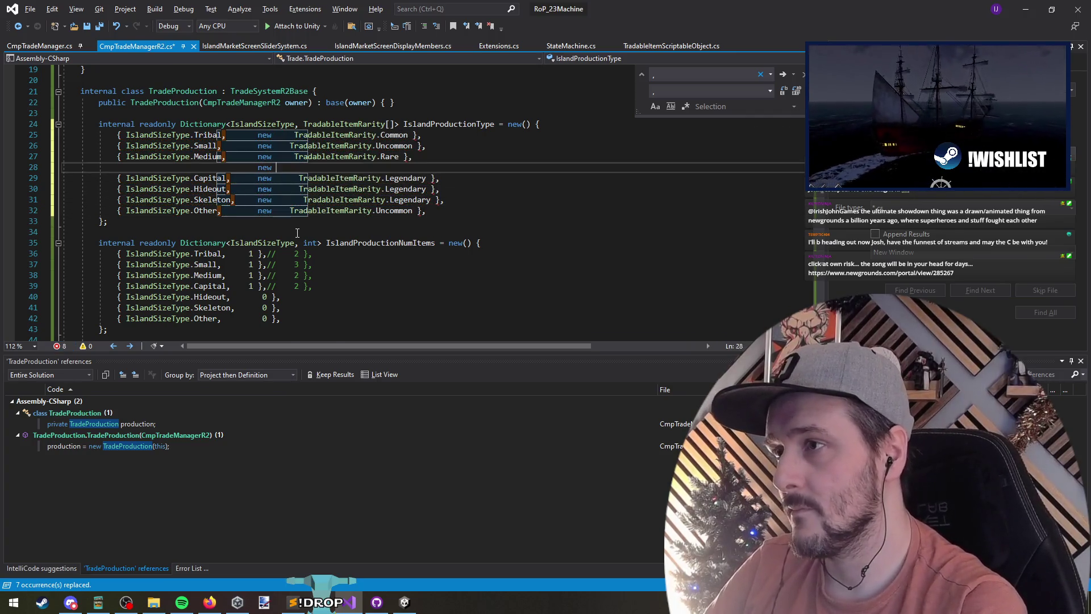
key(ctrl+shift+l)
Step: Replace TradableItemRarity after new with '[] {' on lines 25-31 using multi-line editing
click(278, 139)
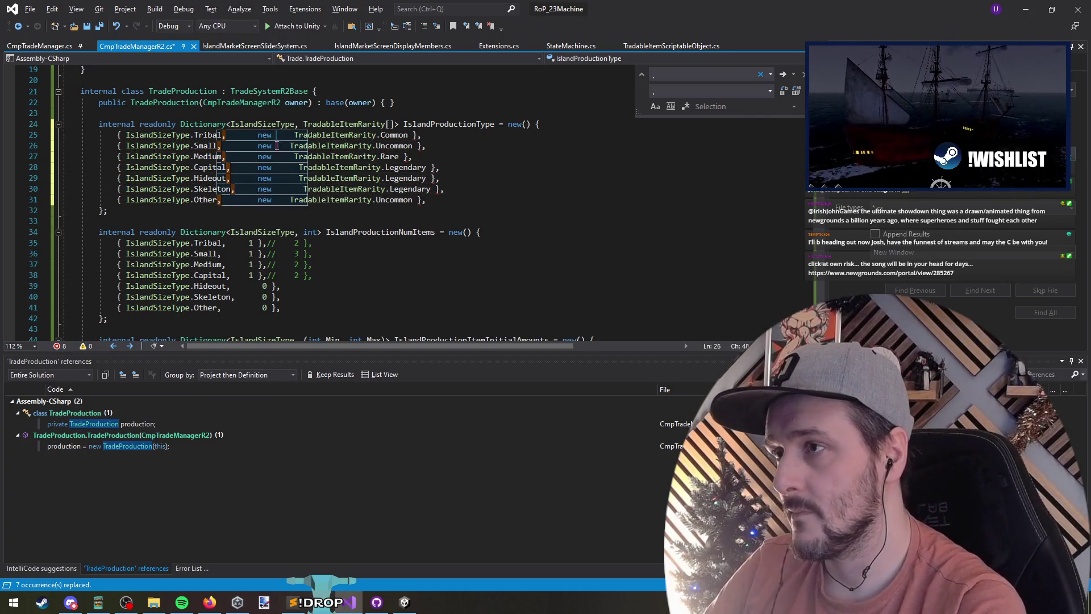
key(shift+alt+Down)
key(shift+alt+Down)
key(shift+alt+Down)
text(TradableItemRarity)
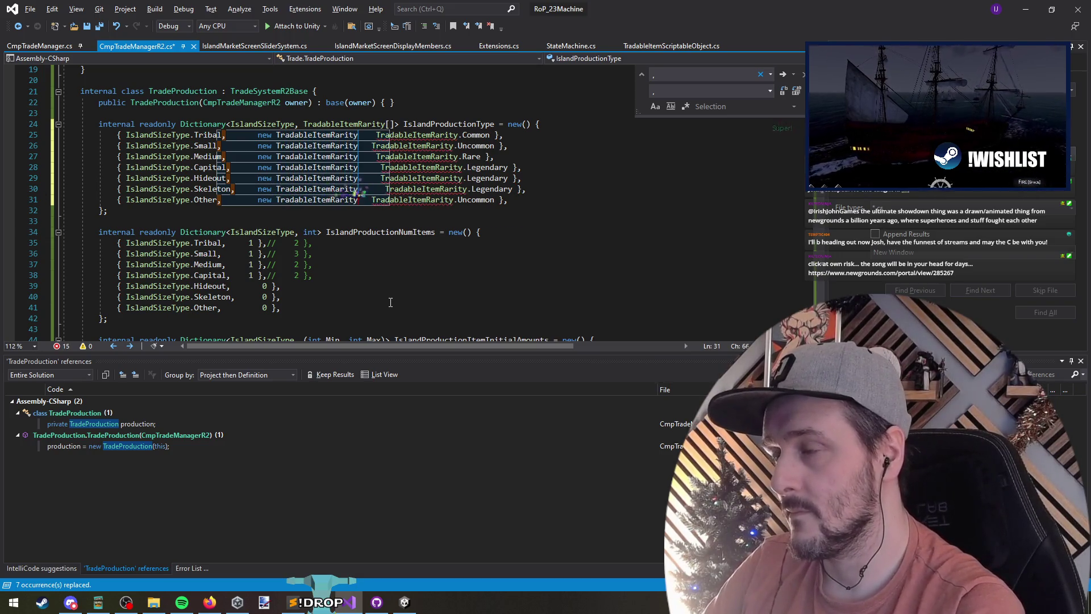
key(ctrl+shift+Left)
key(BackSpace)
text([] {)
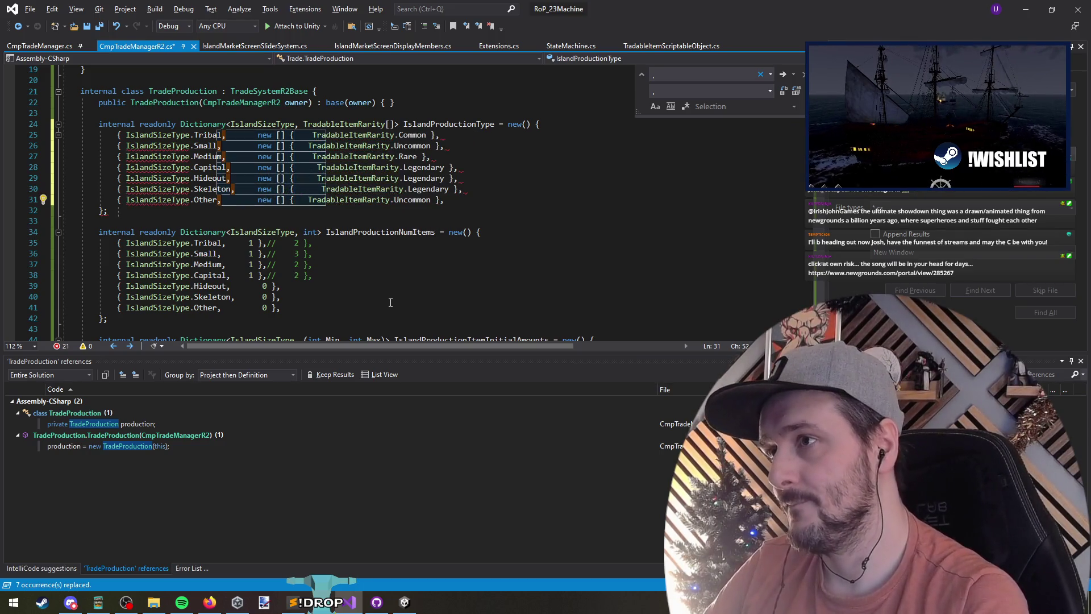
Step: Close each rarity array with a brace via Replace All inside the block selection
drag(412, 135, 467, 199)
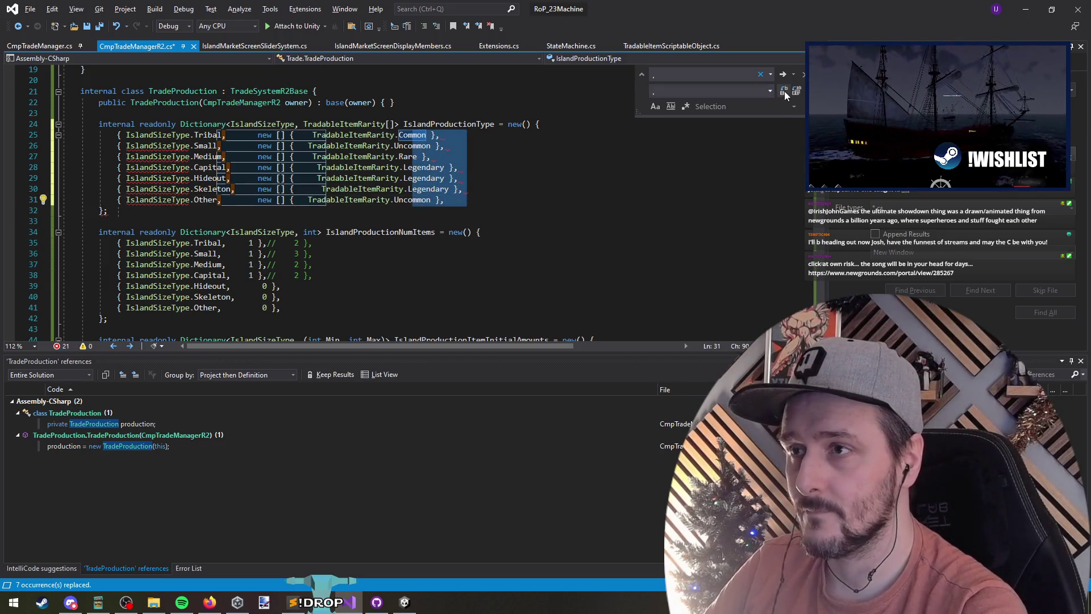
click(784, 91)
click(660, 341)
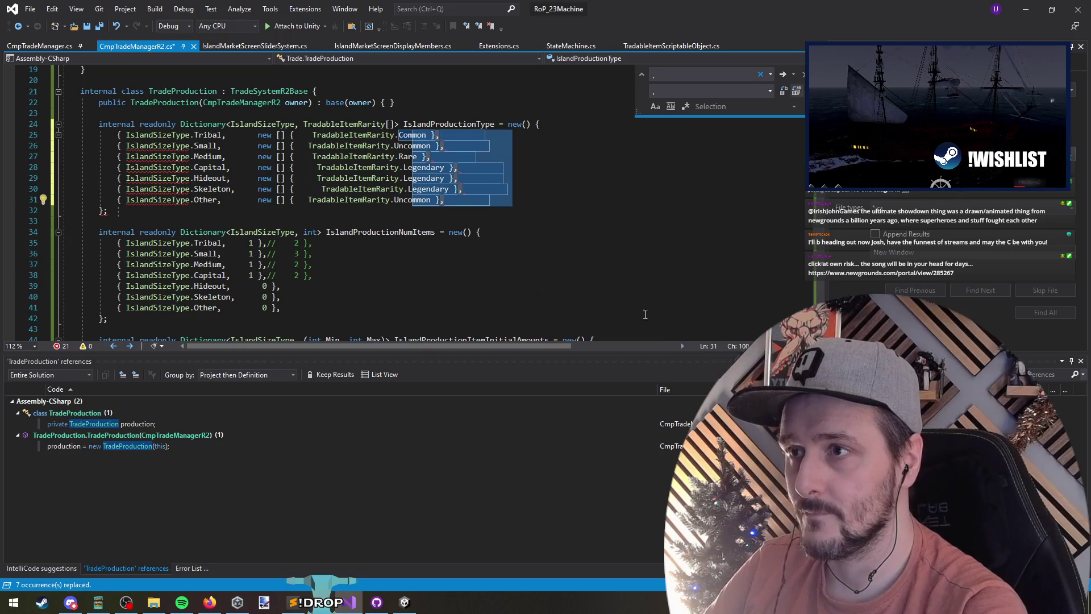
click(669, 91)
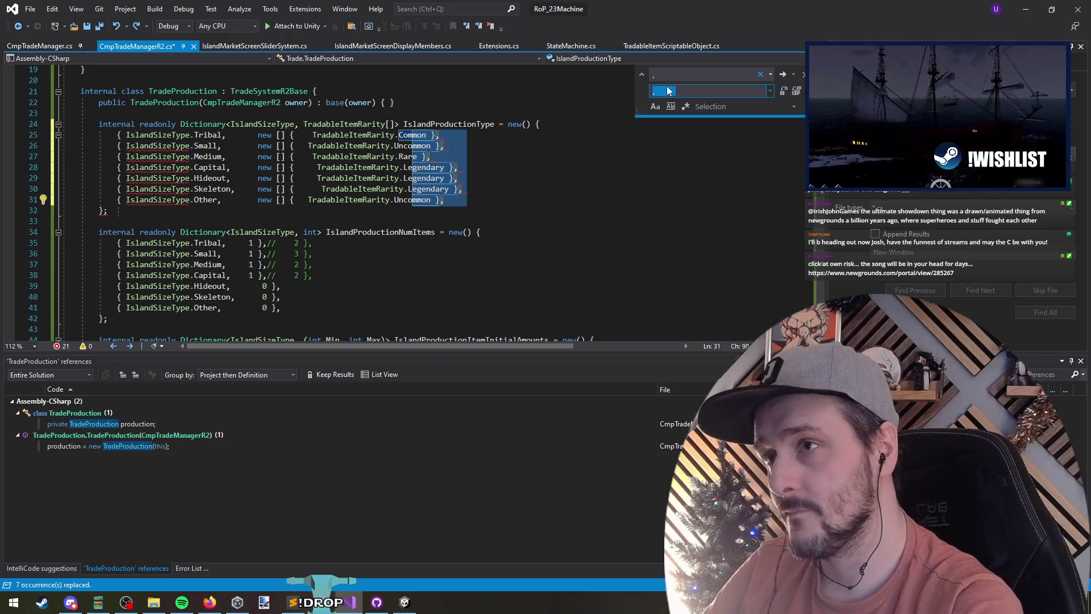
key(BackSpace)
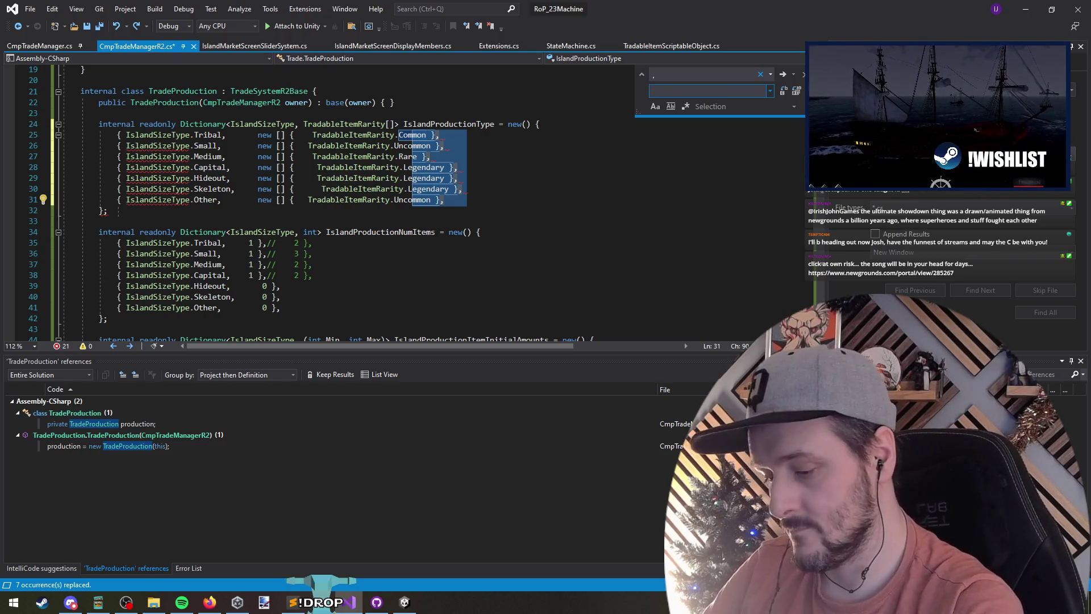
text(},)
key(alt+a)
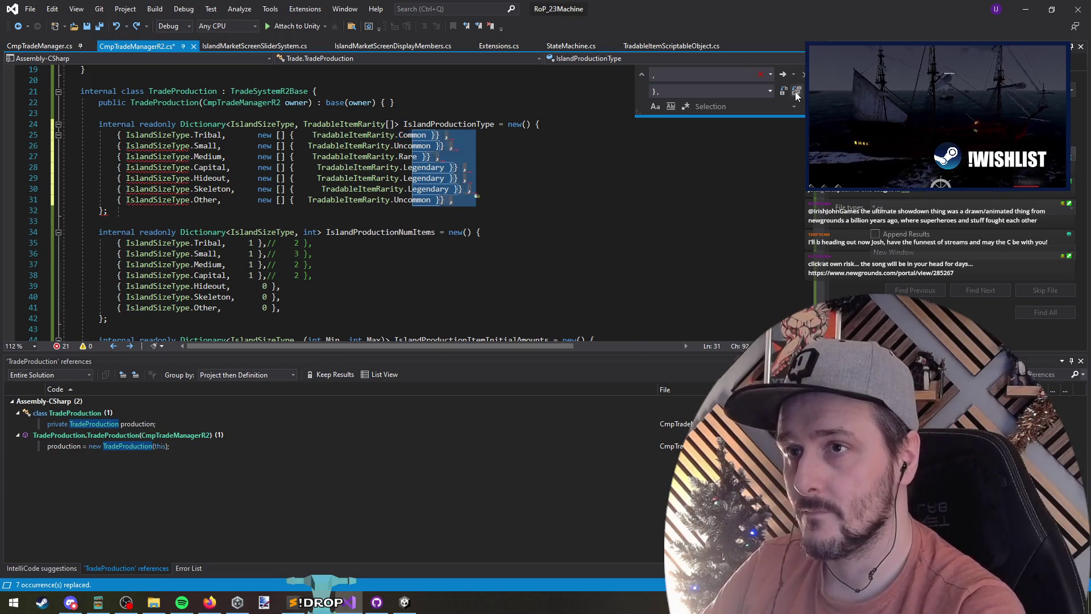
click(660, 339)
click(434, 127)
key(Escape)
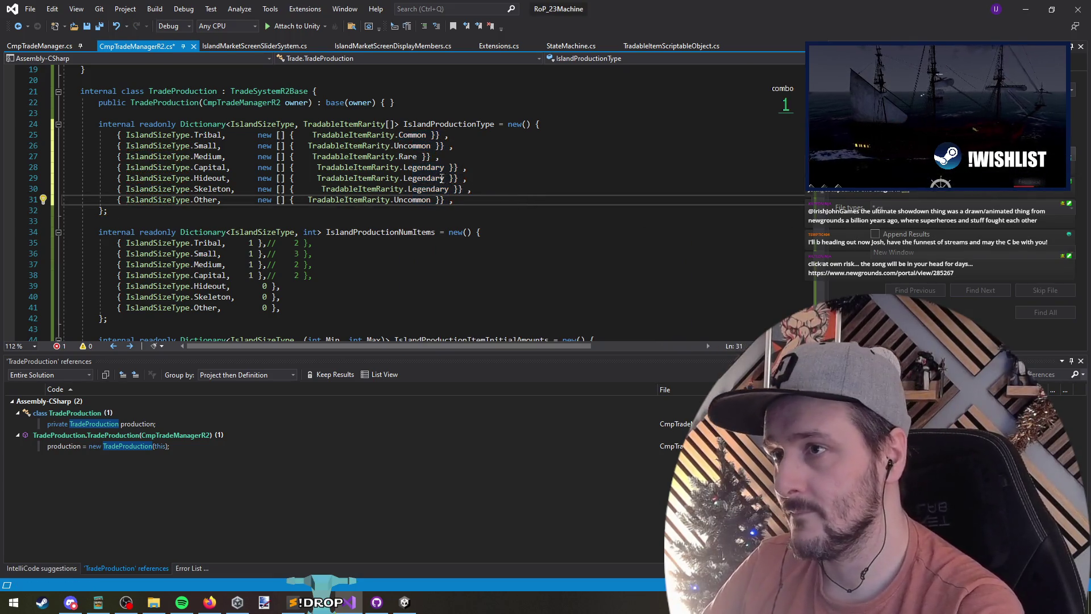
Step: Add TradableItemRarity.Common as the Small islands' second rarity
click(434, 135)
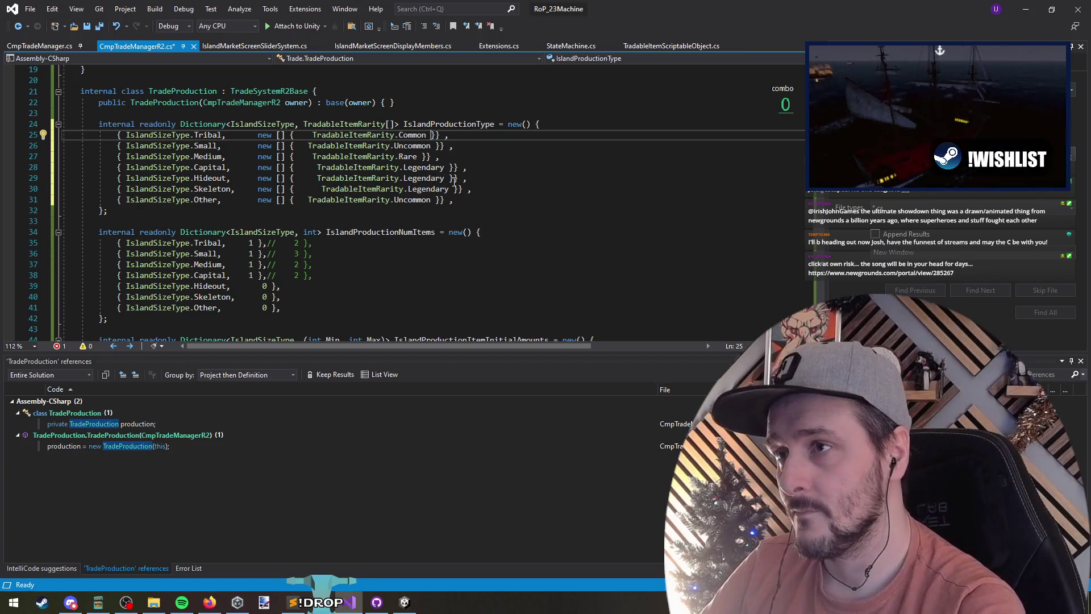
text(,)
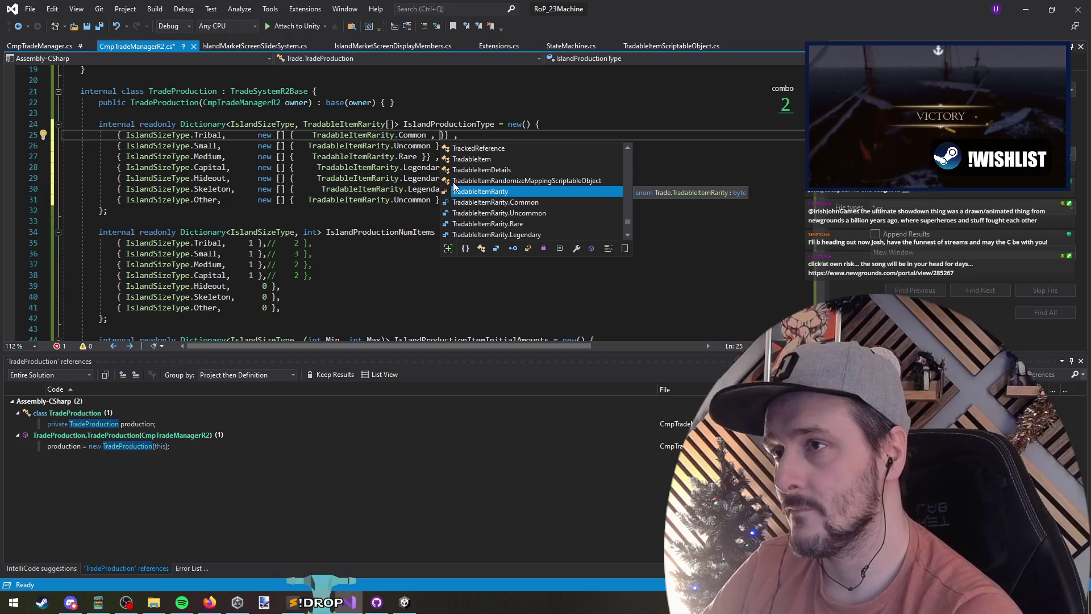
key(BackSpace)
key(BackSpace)
key(BackSpace)
key(Down)
text(TradableItemRarity.)
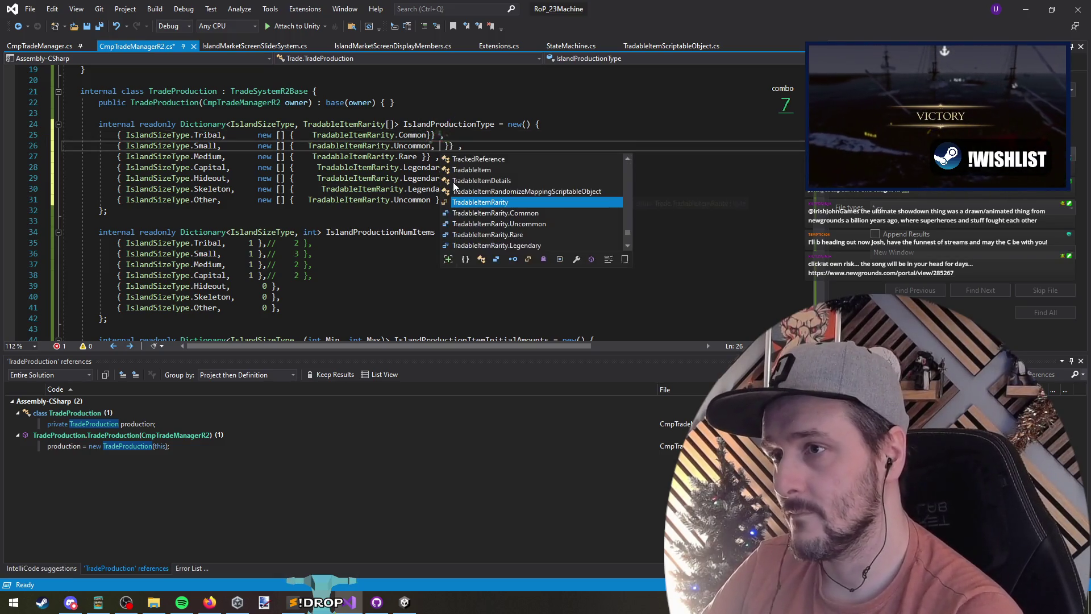
text(Com)
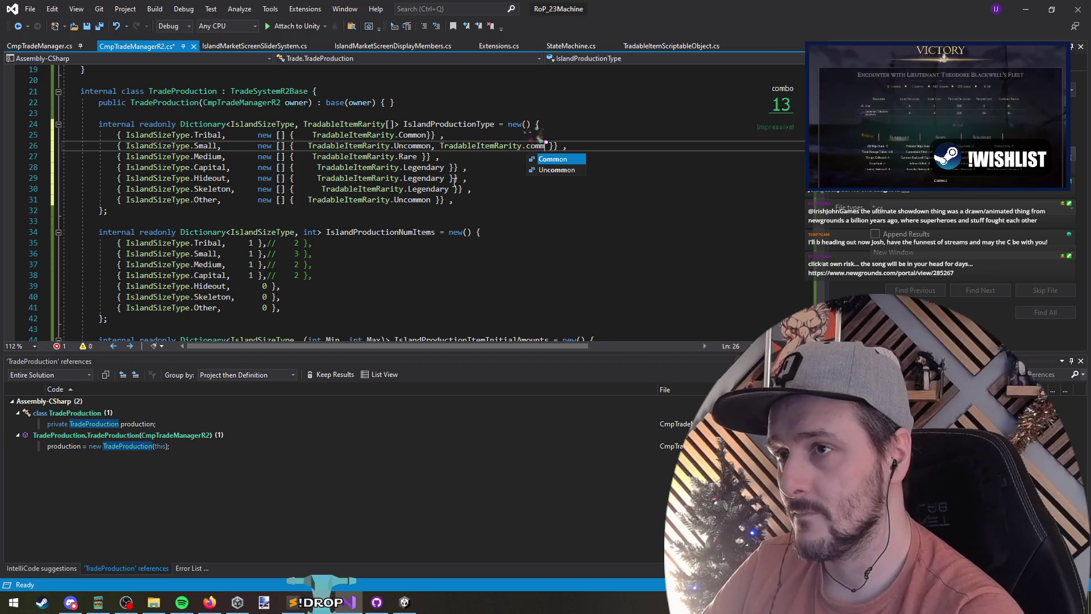
key(Tab)
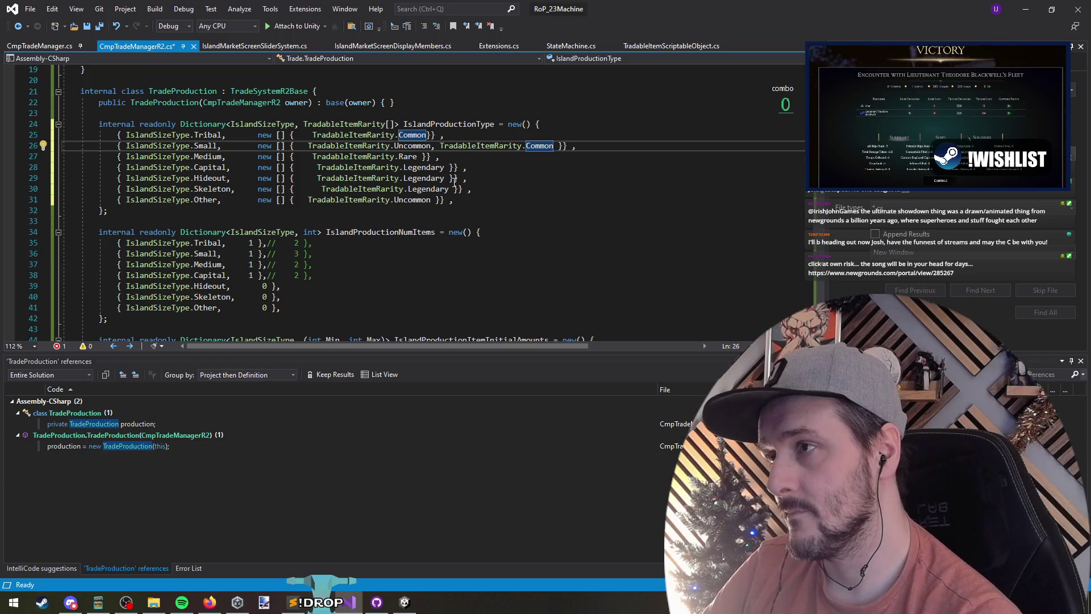
Step: Add a blank line after Capital and collapse the extra spacing before Hideout, Skeleton and Other rarities
key(Down)
key(Down)
key(Return)
key(Down)
key(Down)
key(Down)
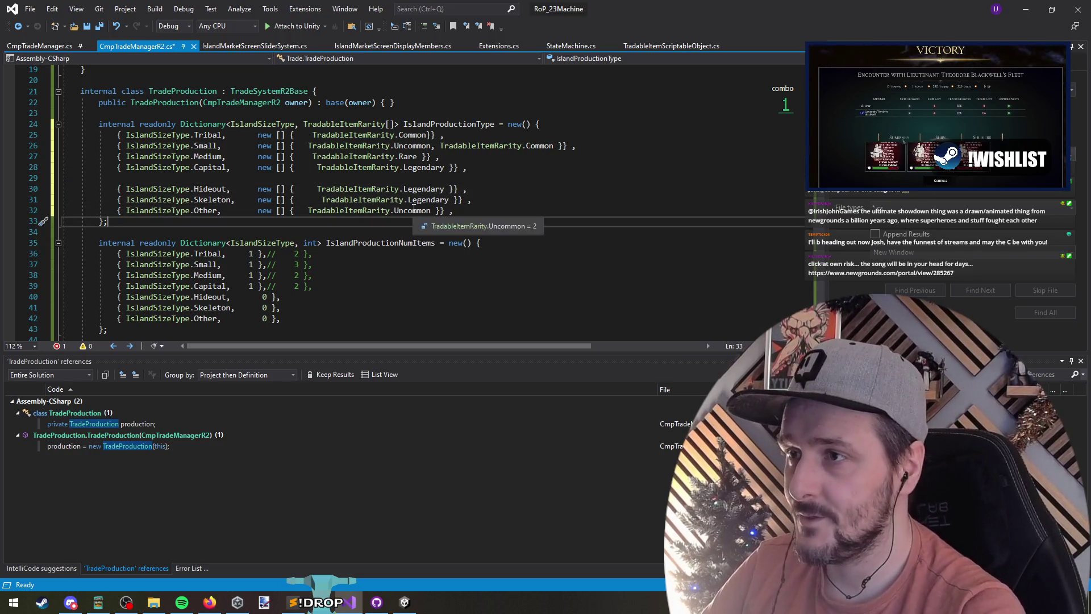
double_click(307, 189)
key(Down)
key(Delete)
key(ctrl+Delete)
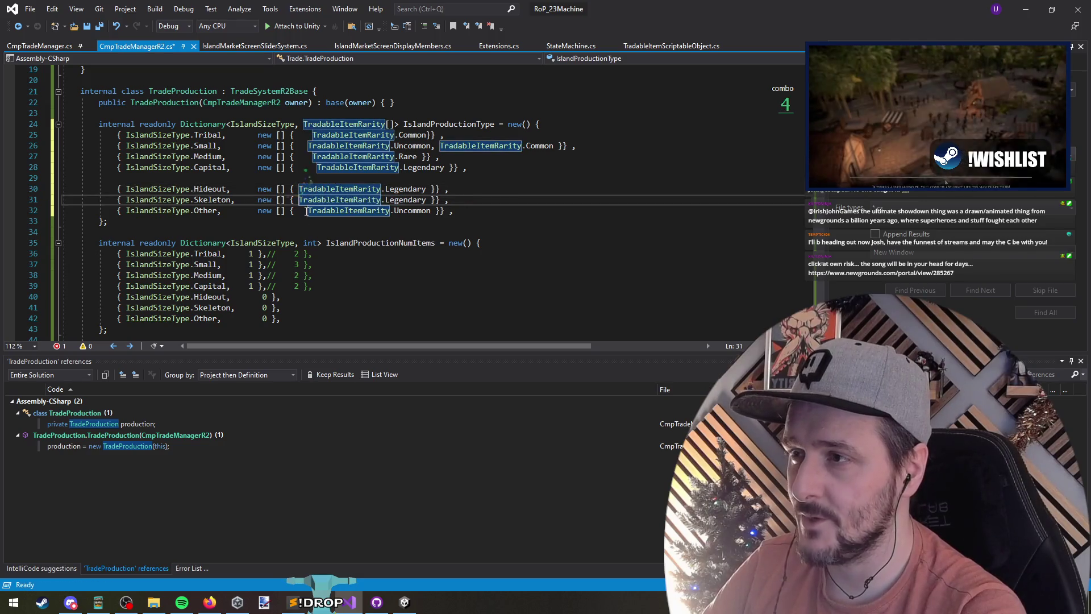
key(Down)
key(ctrl+Delete)
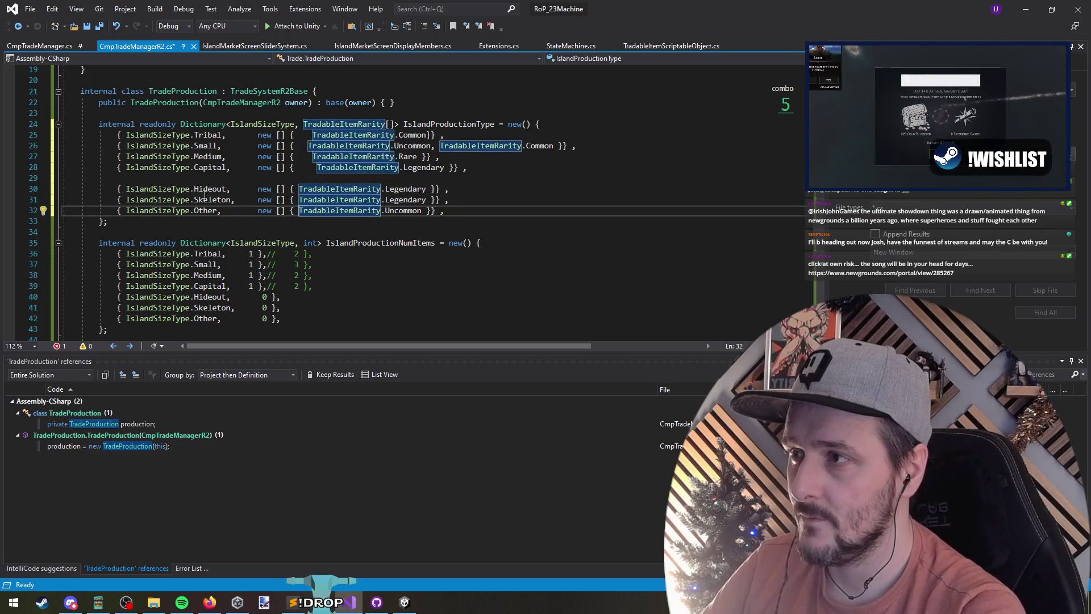
Step: Try removing the last entries' rarity values, undo it, and save the script
click(427, 211)
key(shift+alt+Up)
key(shift+alt+Up)
key(ctrl+shift+Left)
key(ctrl+shift+Left)
key(ctrl+shift+Left)
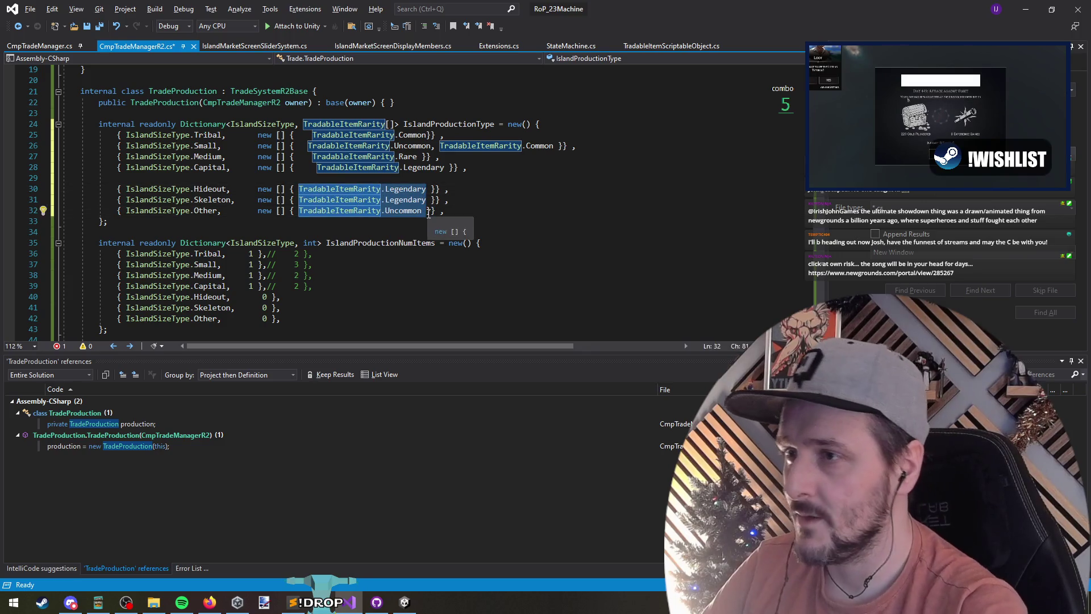
key(Delete)
key(Escape)
key(Down)
key(Down)
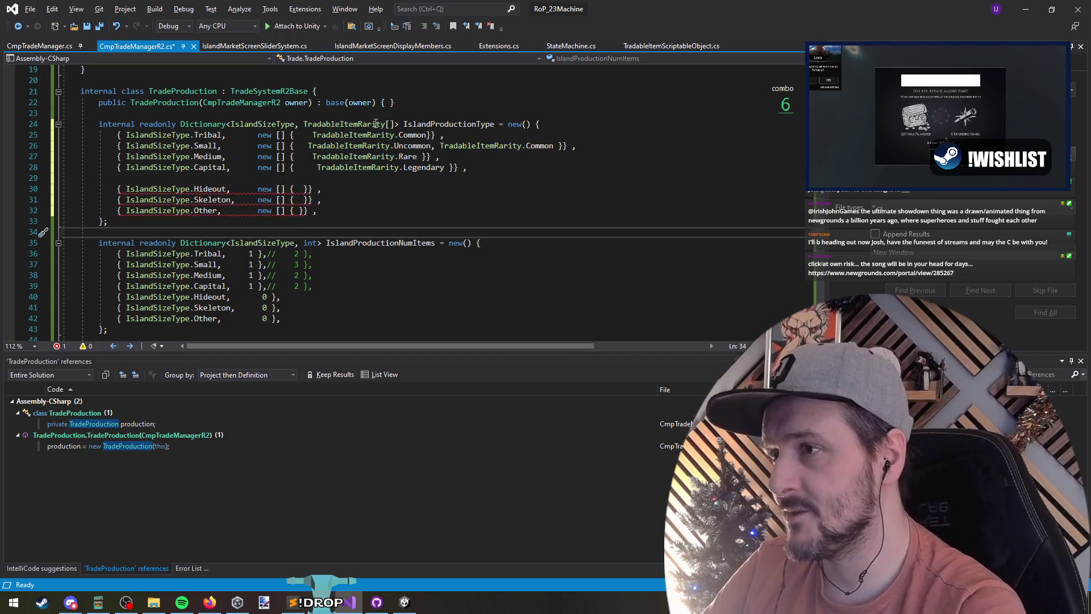
key(ctrl+z)
key(ctrl+s)
Step: Give Medium islands Uncommon before Rare by copying it from Small, then return to Unity
click(405, 167)
key(Up)
key(Right)
key(Right)
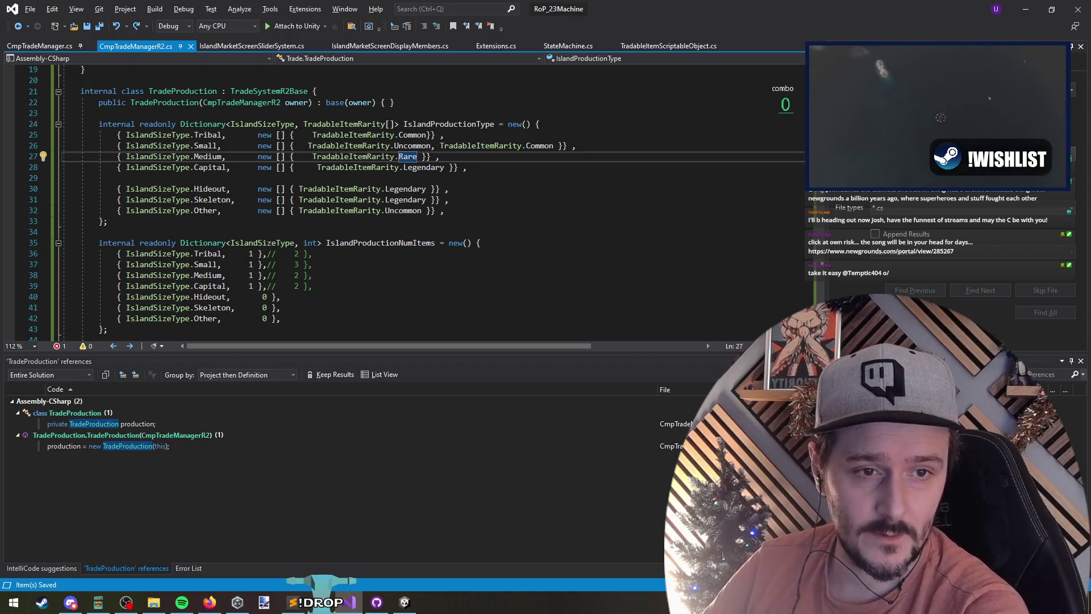
key(alt+Tab)
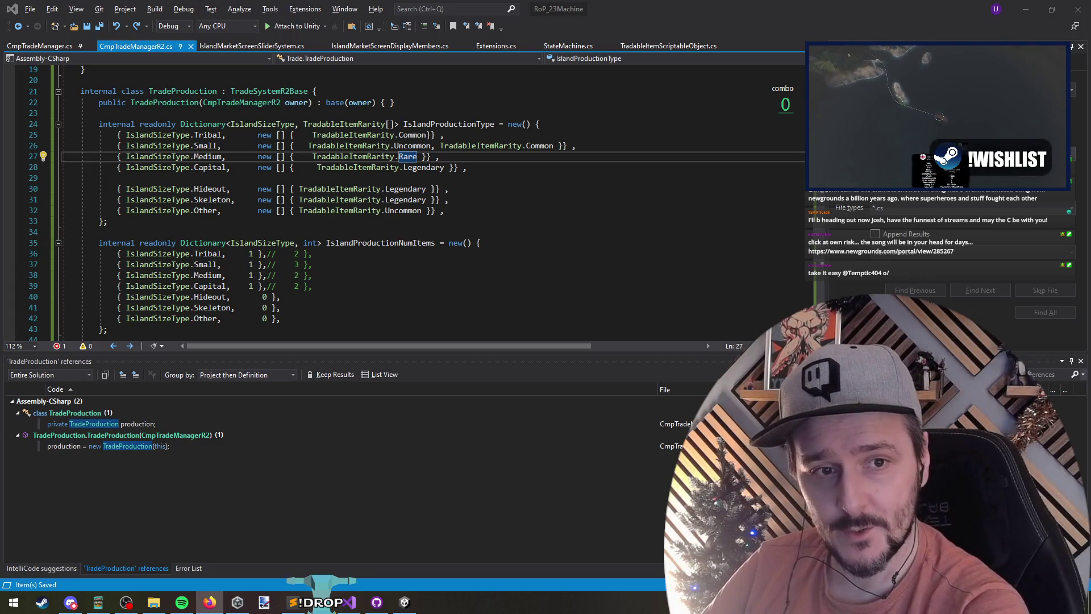
key(Up)
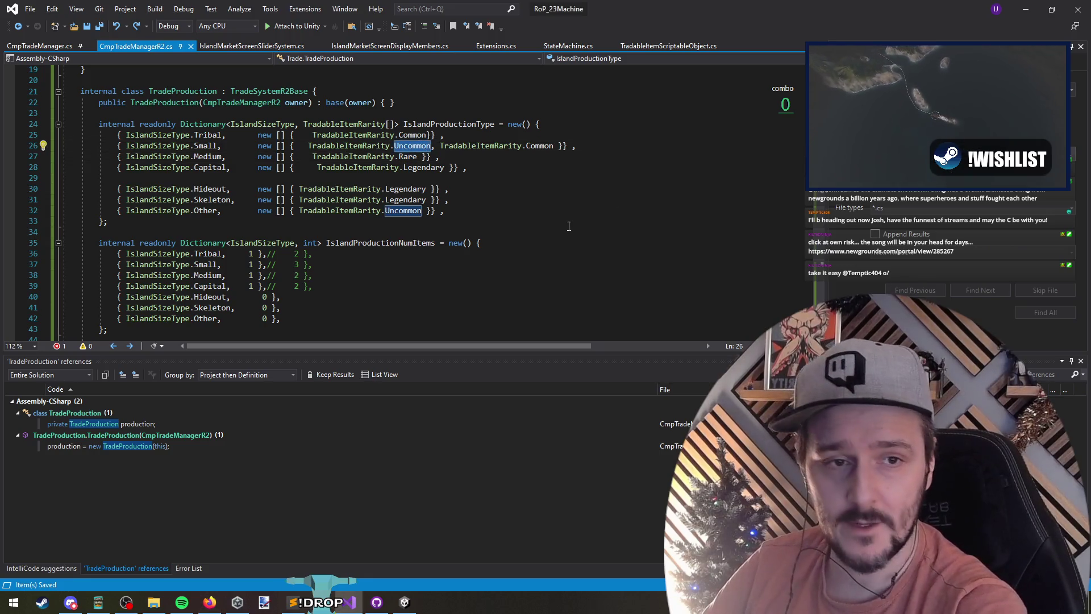
key(ctrl+shift+Left)
key(ctrl+c)
key(Down)
key(ctrl+v)
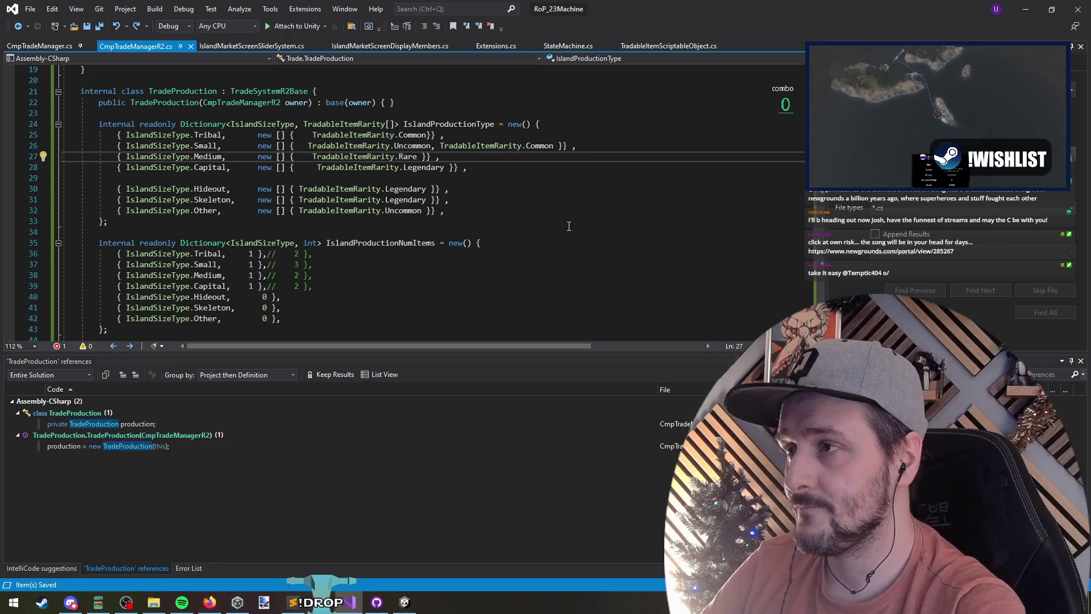
click(408, 165)
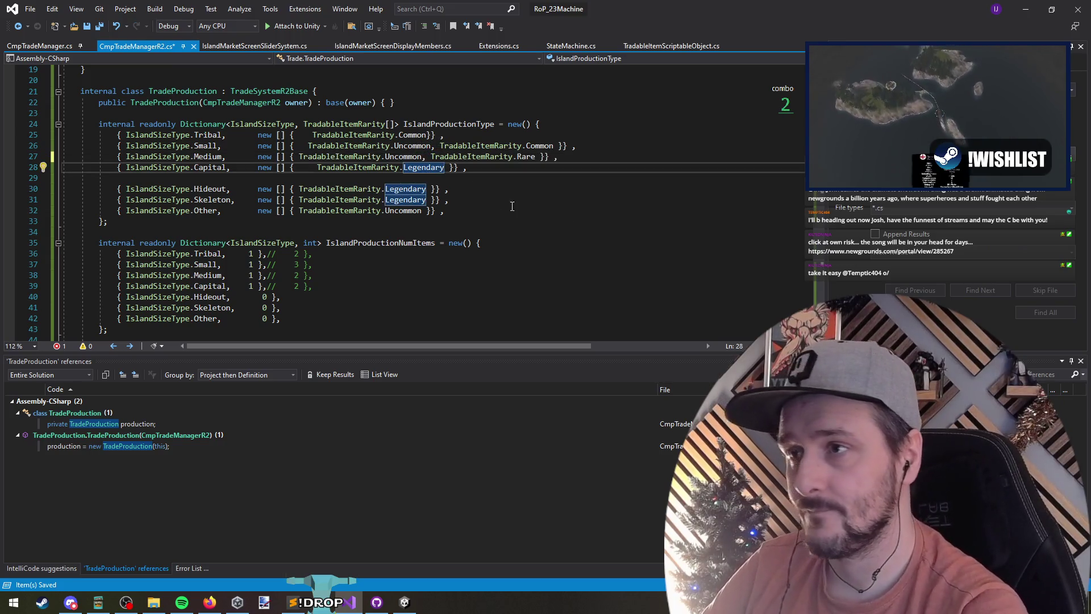
key(ctrl+Left)
key(ctrl+Left)
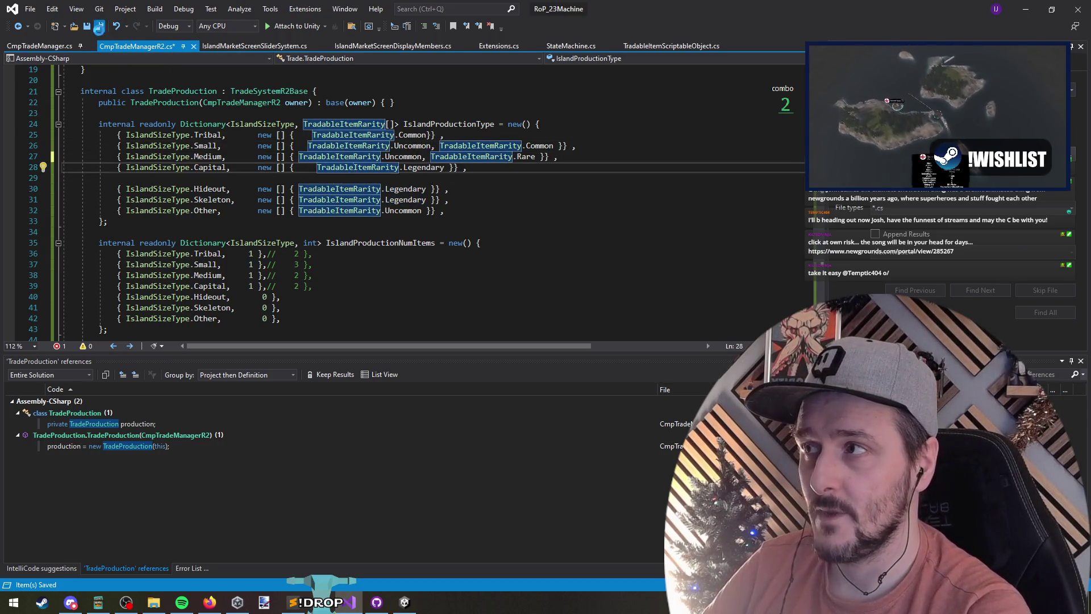
key(alt+Tab)
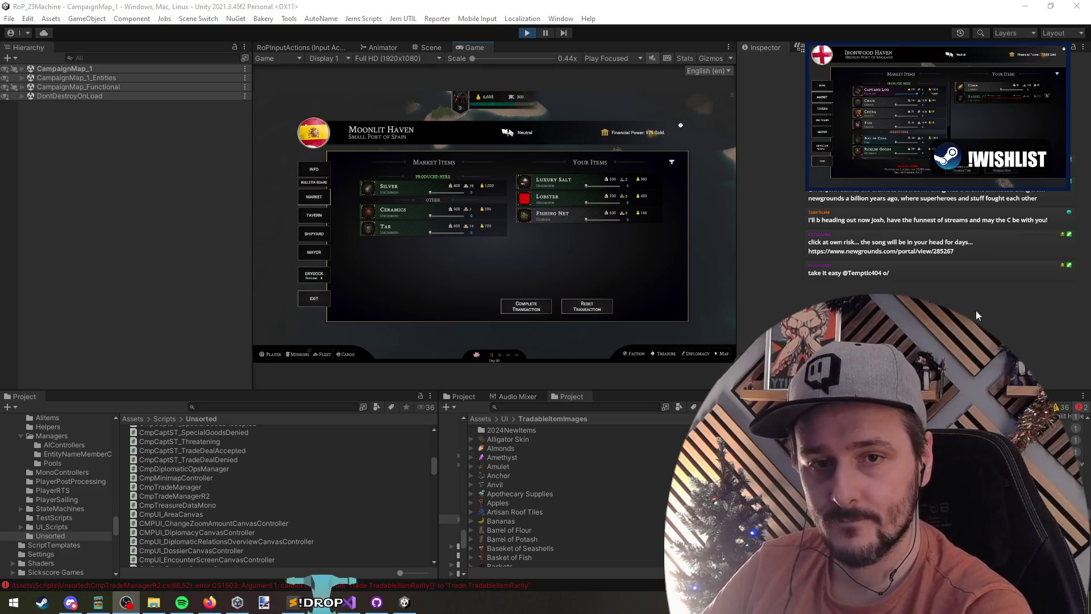
Step: Stop the running game and retry Play, which is blocked by compiler errors
click(494, 209)
click(528, 33)
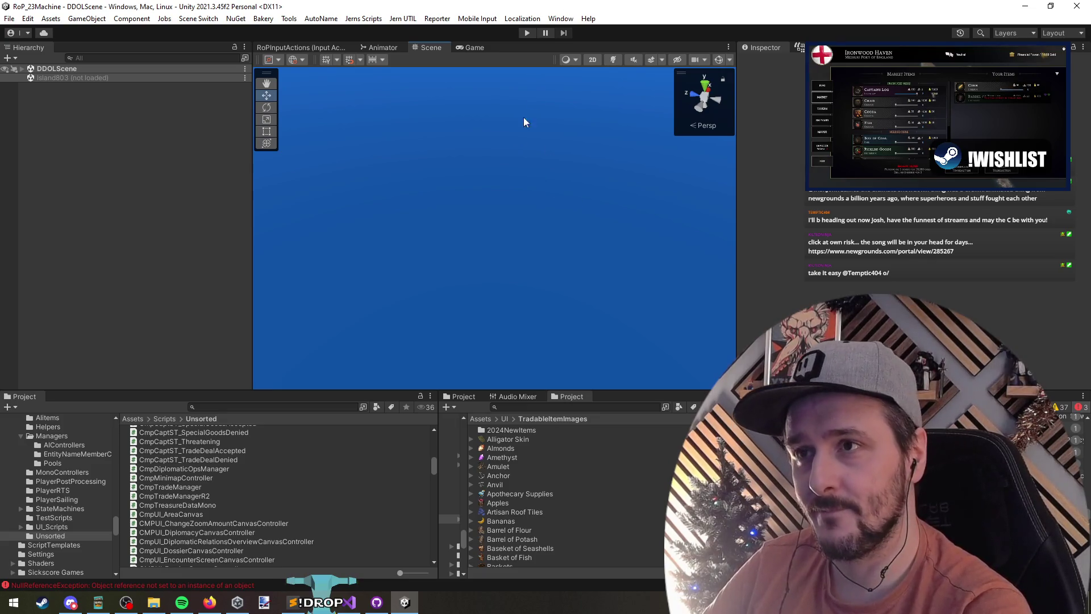
click(527, 34)
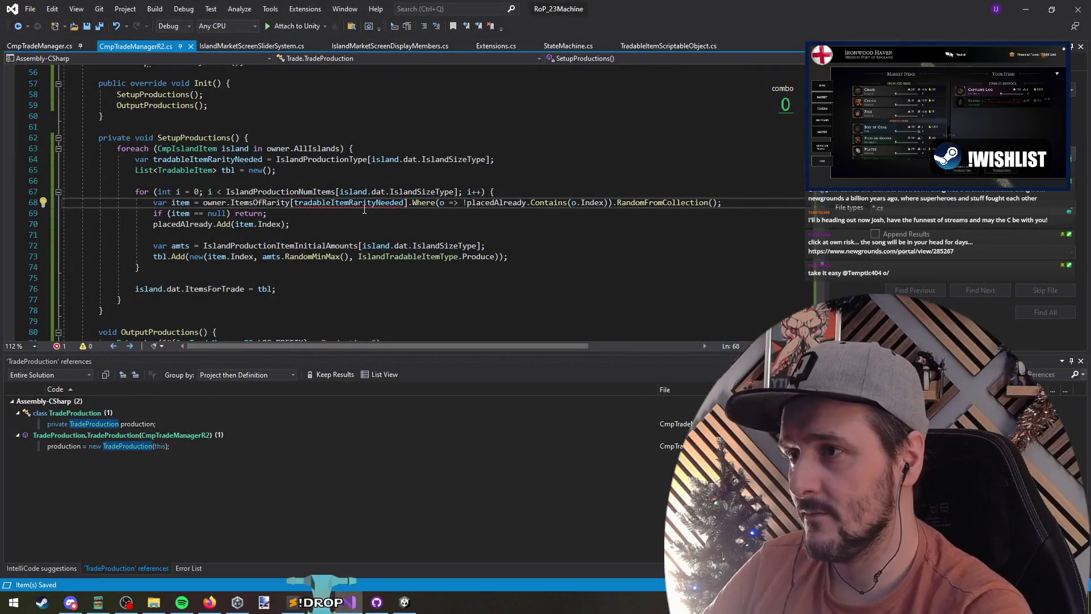
Step: Append .RandomFromCollection() to tradableItemRarityNeeded on line 68, then return to Unity to recompile
click(364, 208)
key(ctrl+Right)
text(.random)
key(Tab)
text(())
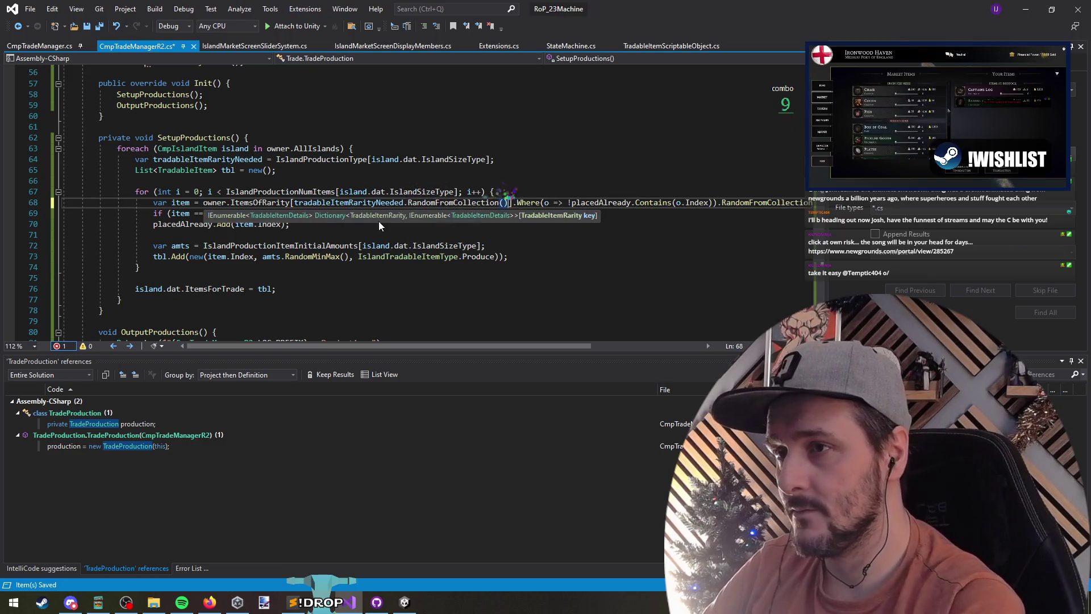
key(Down)
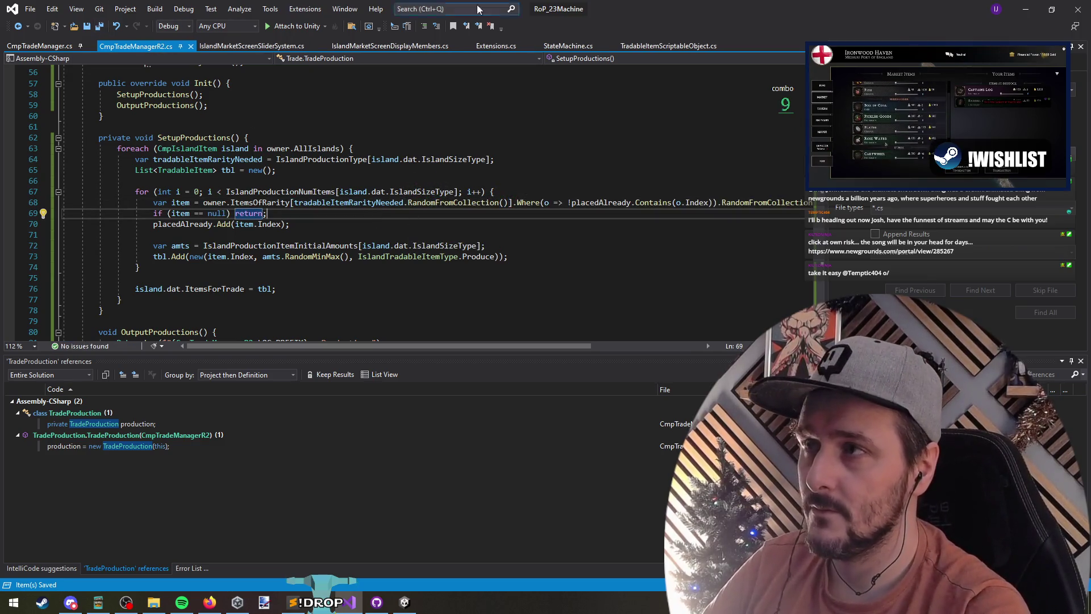
key(alt+Tab)
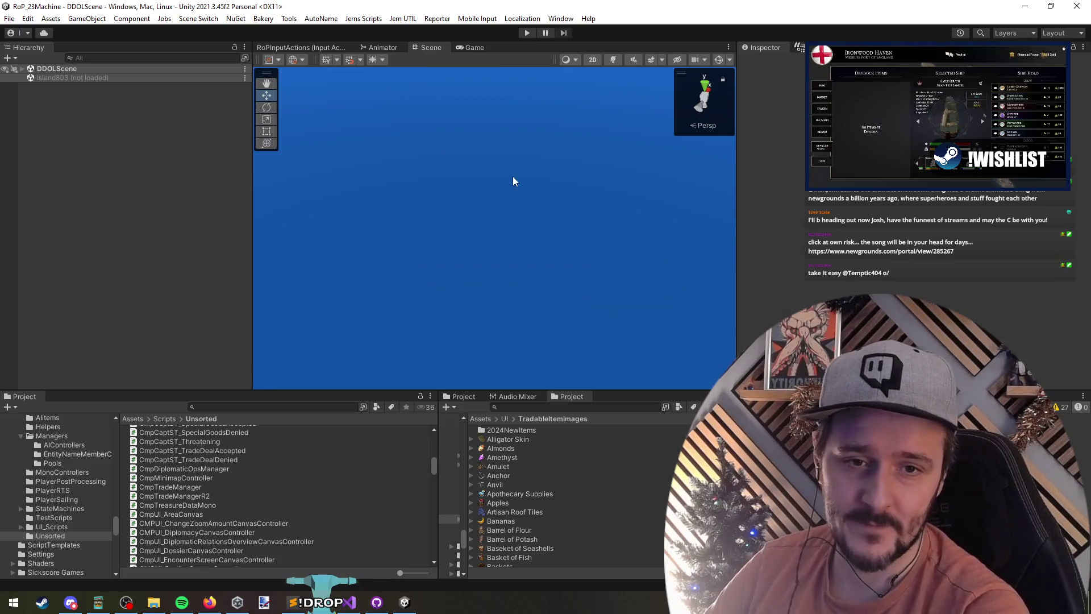
Step: Restart Play mode and view Gladwell Islet's market items
key(ctrl+p)
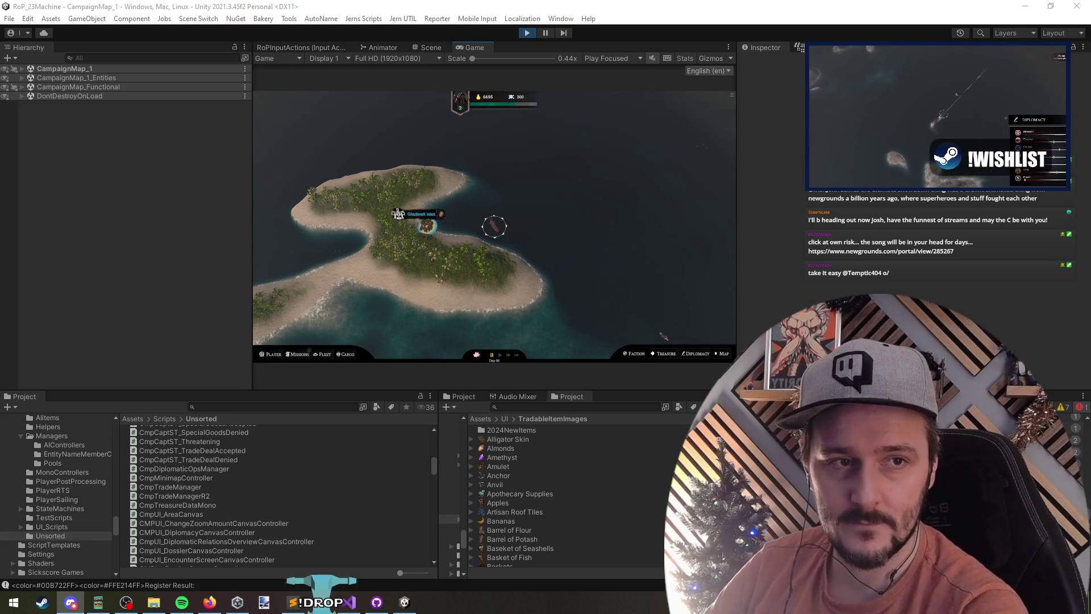
click(511, 141)
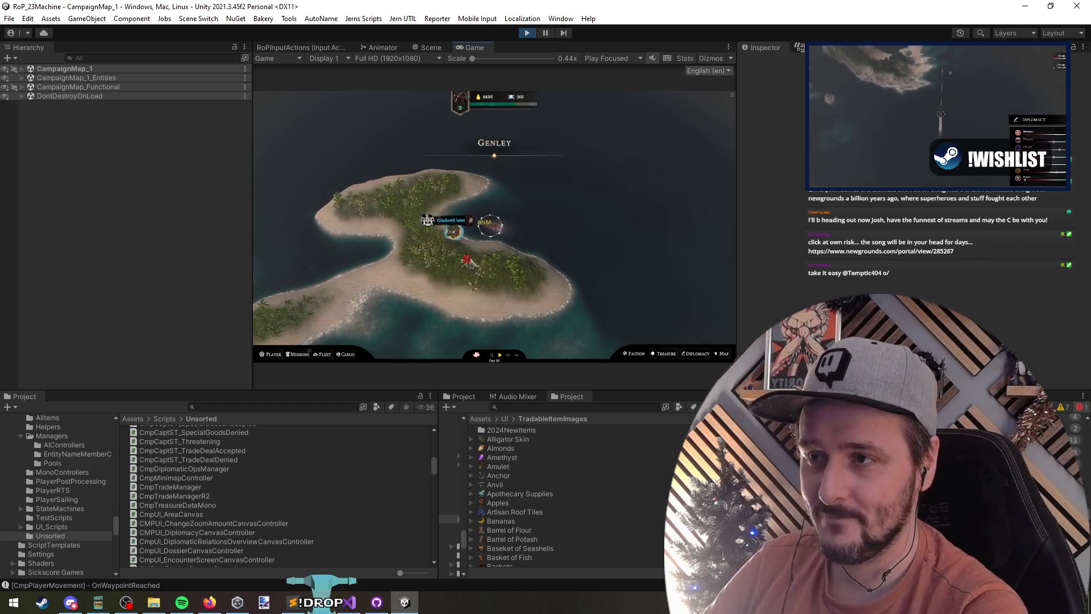
click(447, 229)
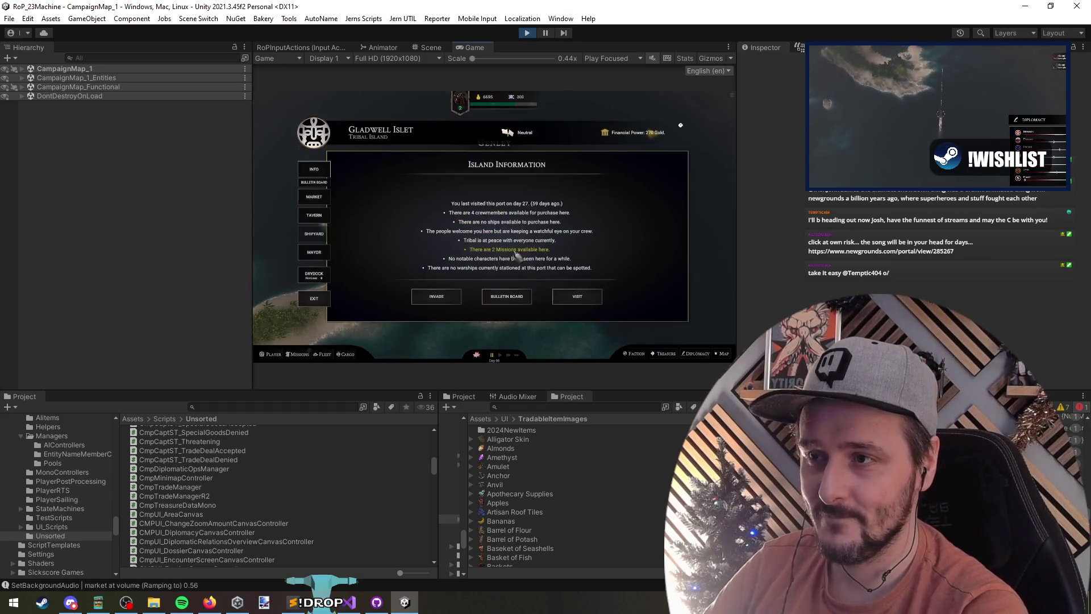
click(314, 196)
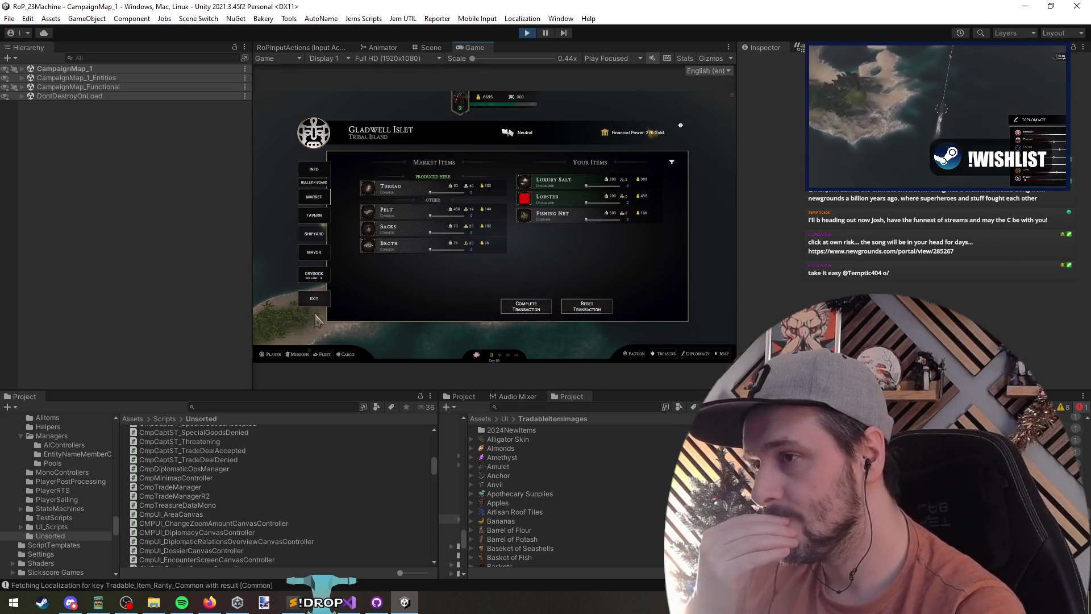
key(Escape)
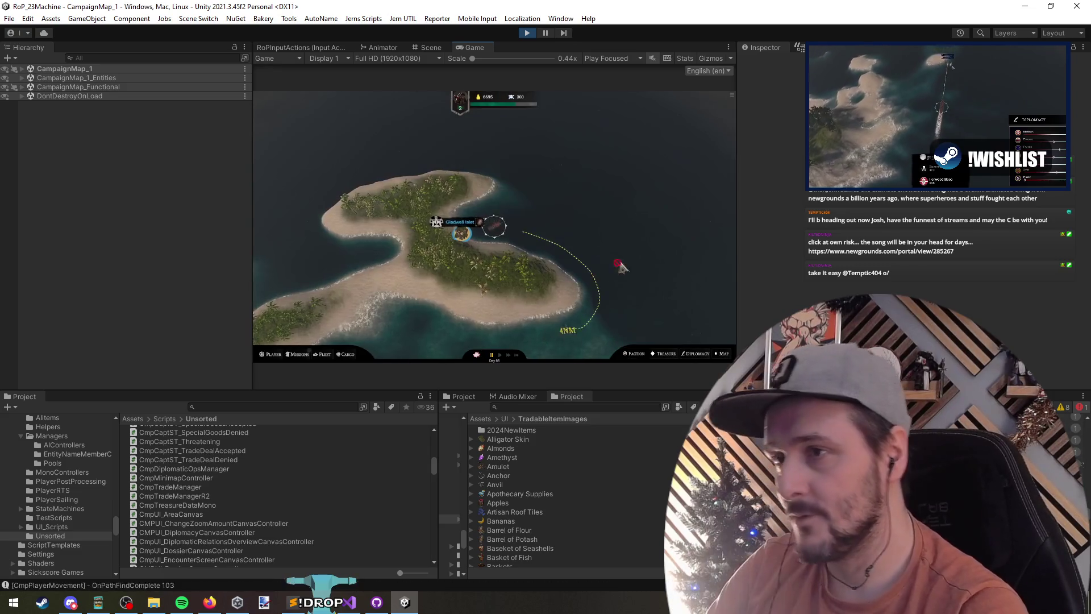
Step: Leave Moonlit Haven's port and sail to dock at Basmer Atoll
scroll(405, 301, down, 3)
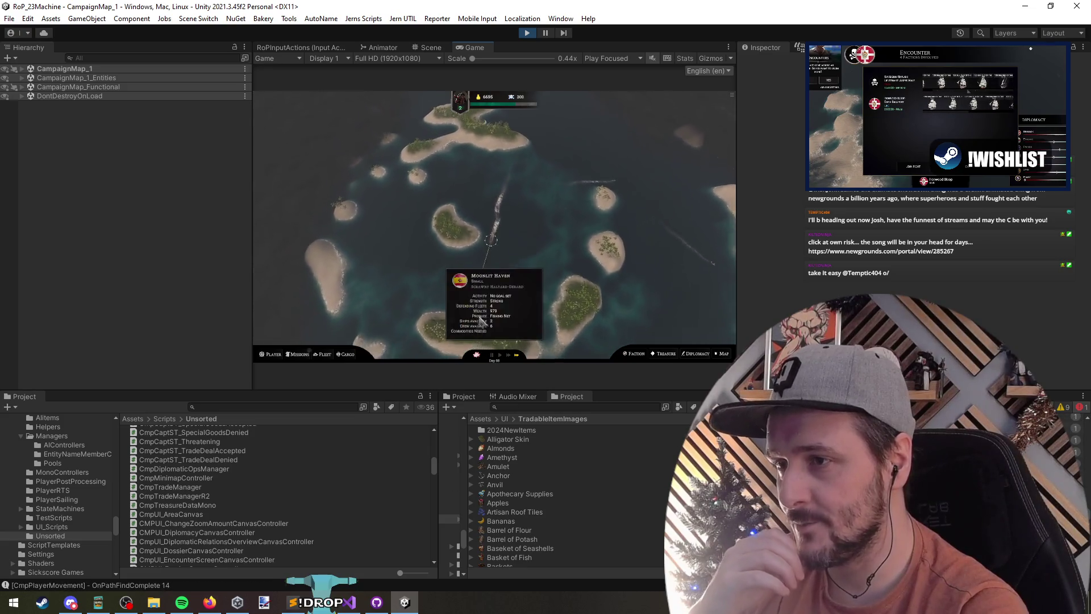
scroll(477, 307, up, 3)
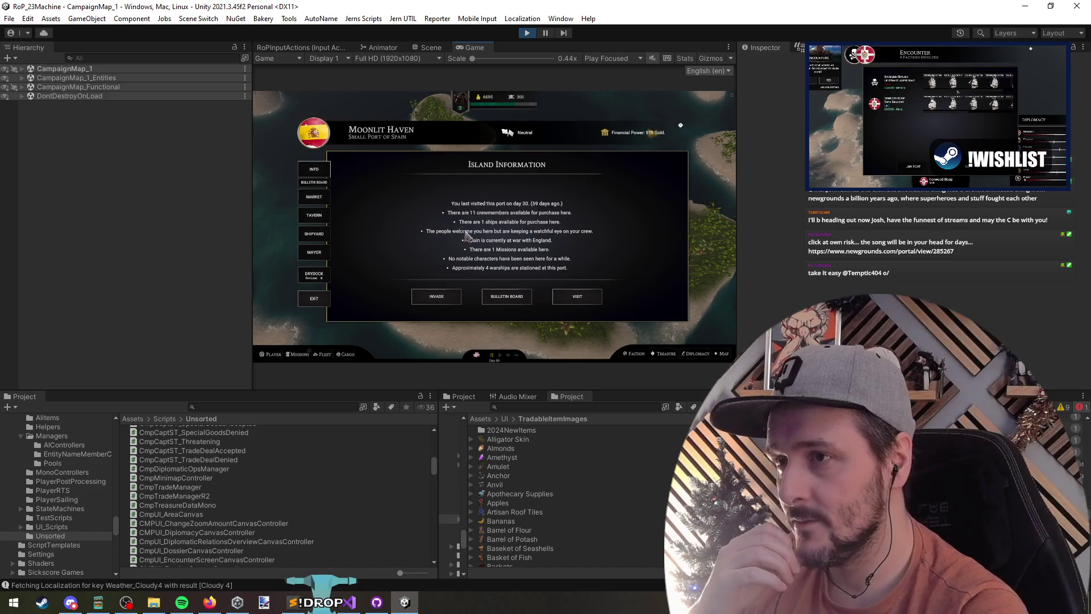
click(324, 304)
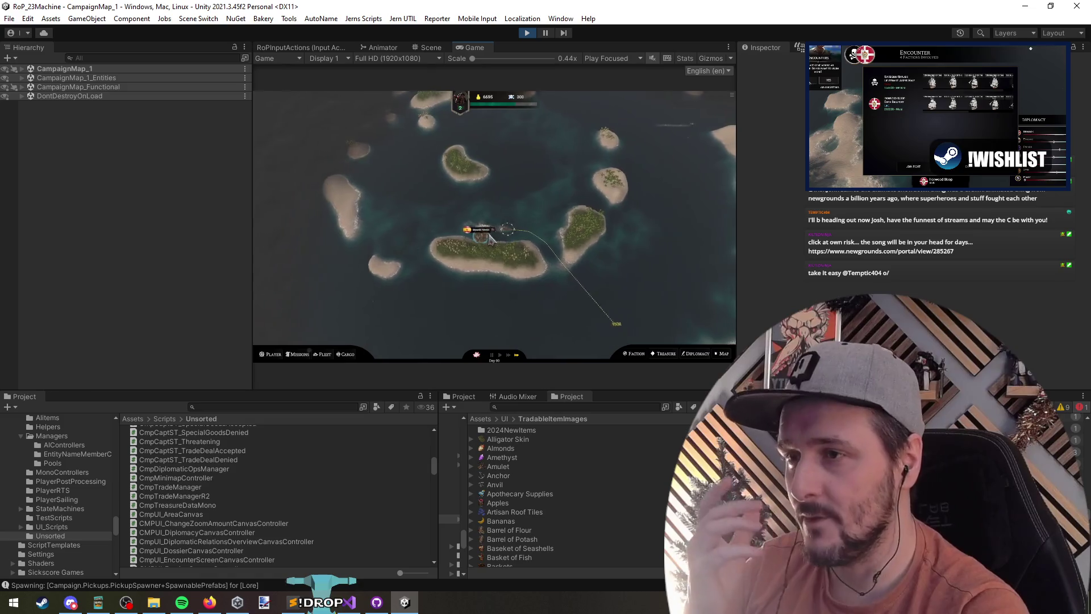
click(449, 318)
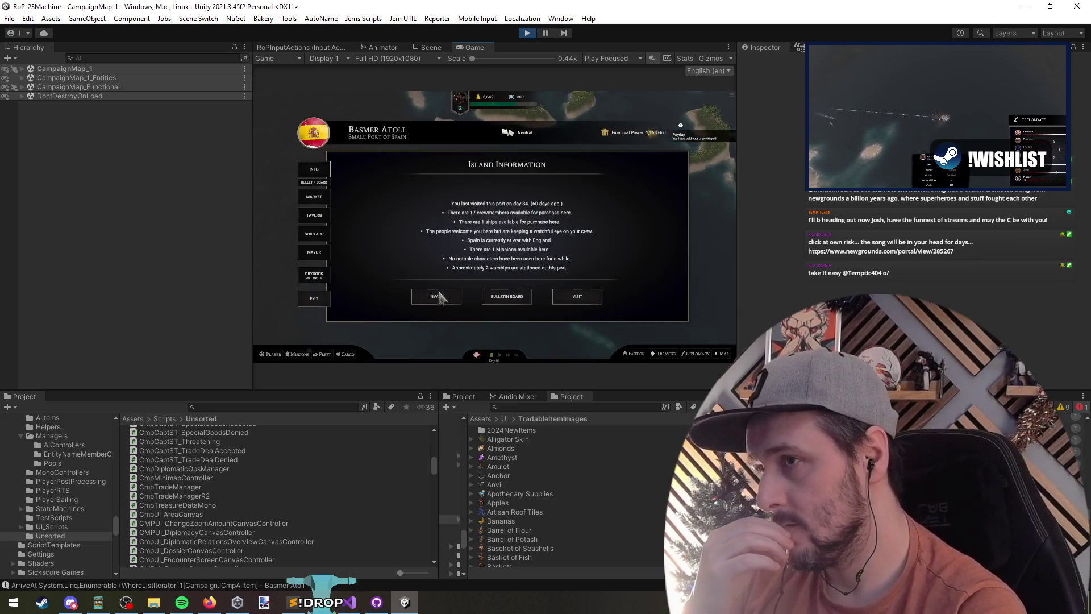
Step: Check Basmer Atoll's market items and sail on toward Gilsano Skerry
click(438, 296)
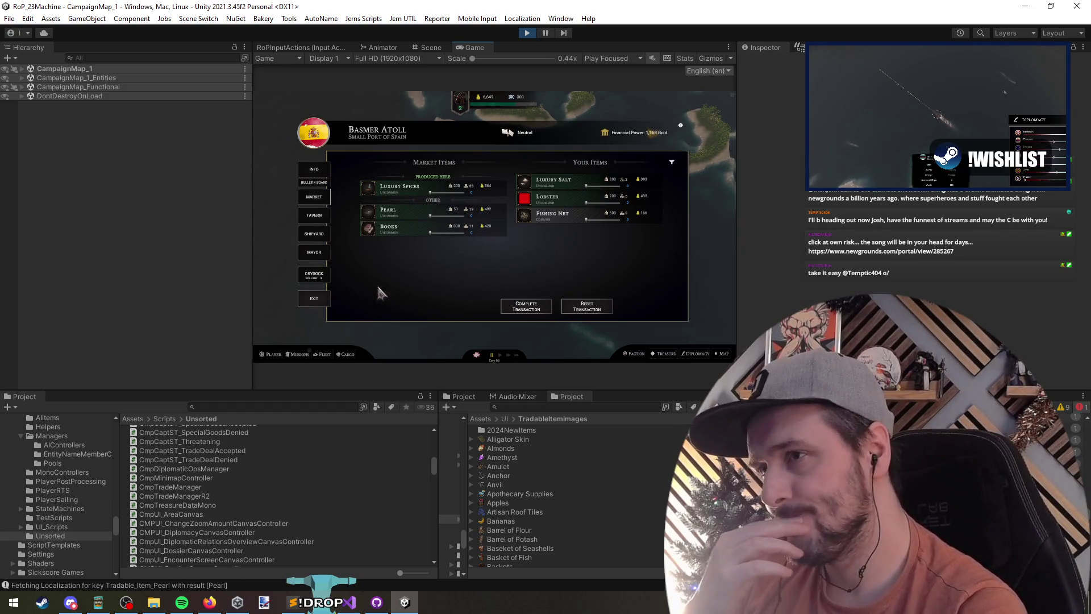
click(310, 301)
click(614, 282)
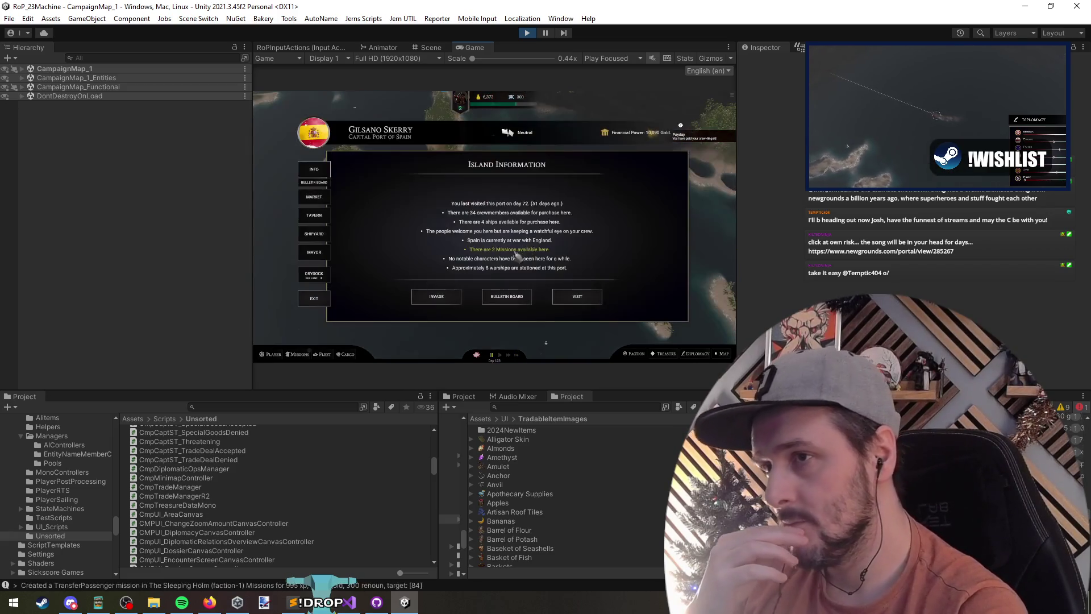
Step: Review the Gilsano Skerry and Black Rock markets, then open Kamnet Refuge's island information
click(313, 197)
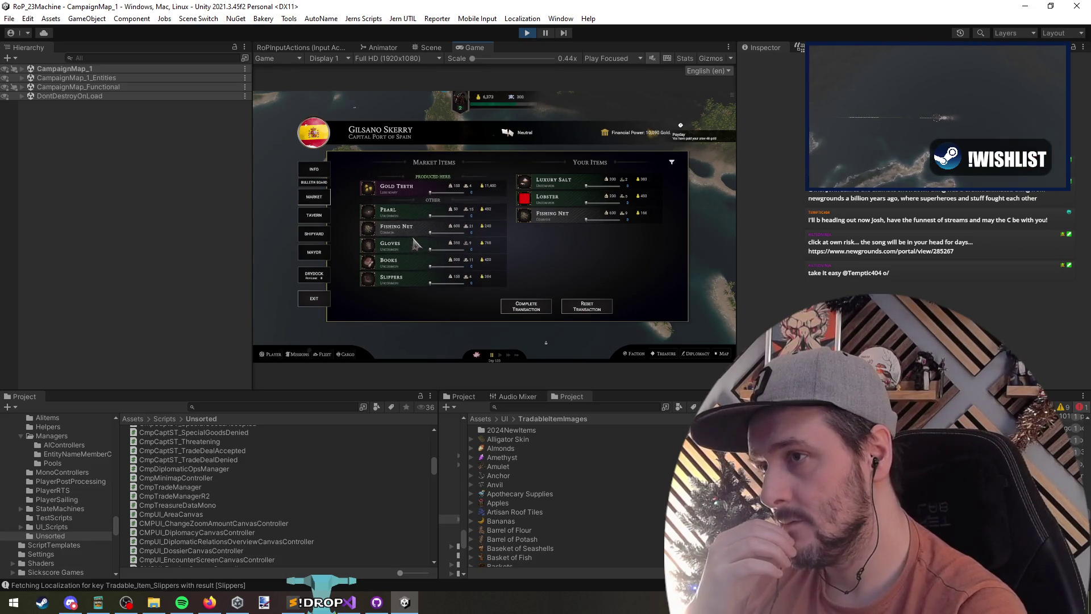
click(314, 302)
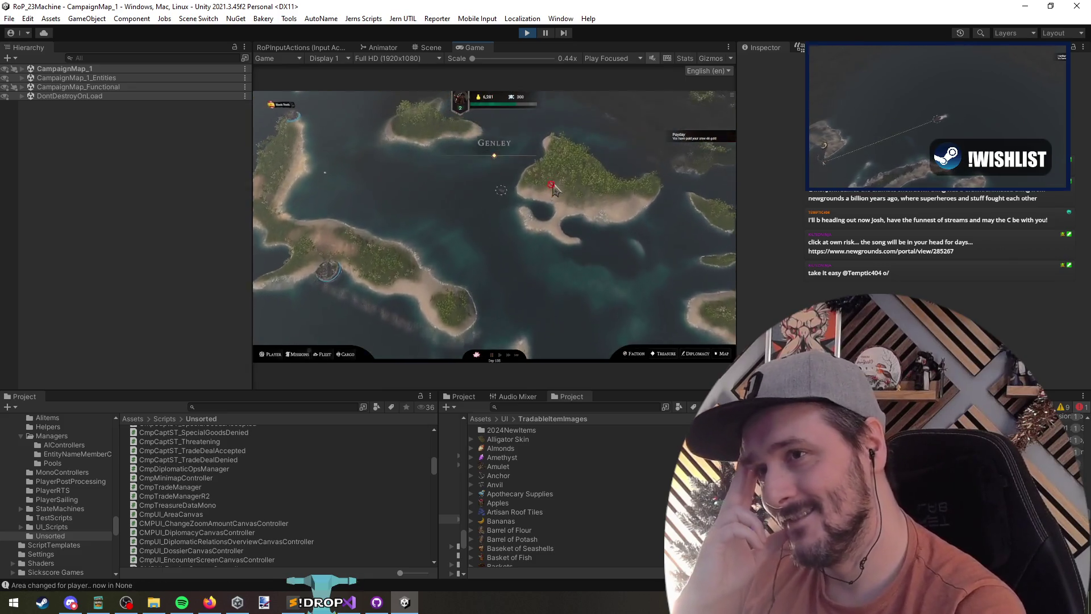
mouse_move(368, 196)
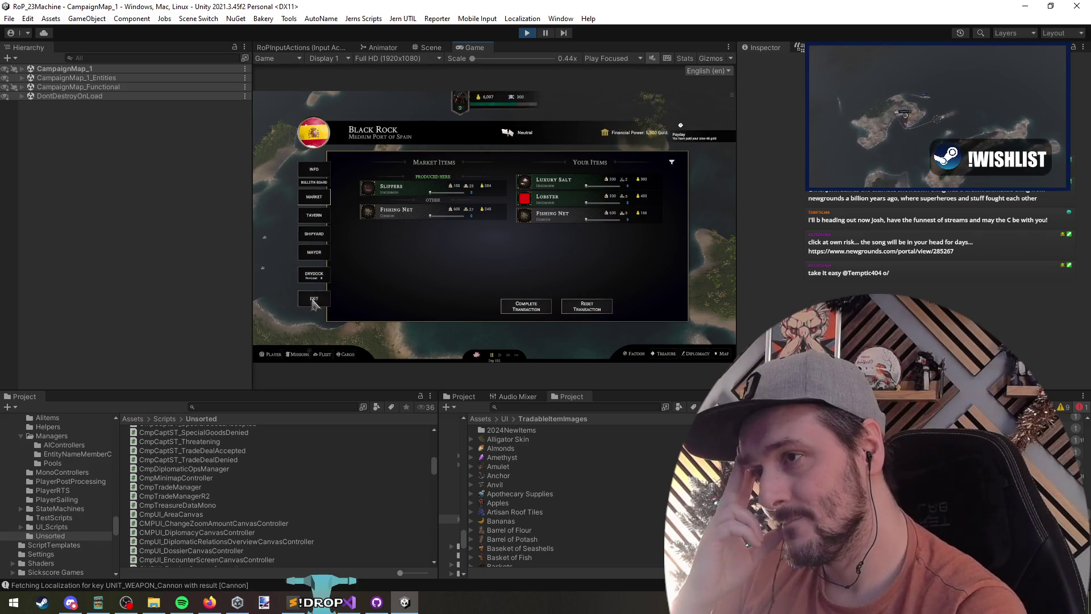
key(Escape)
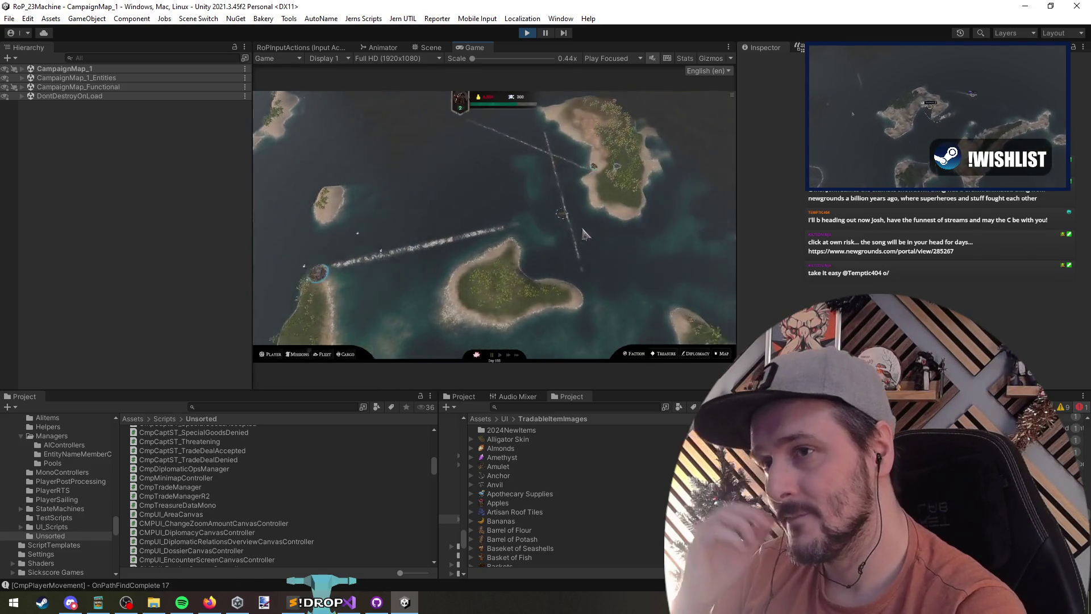
click(533, 190)
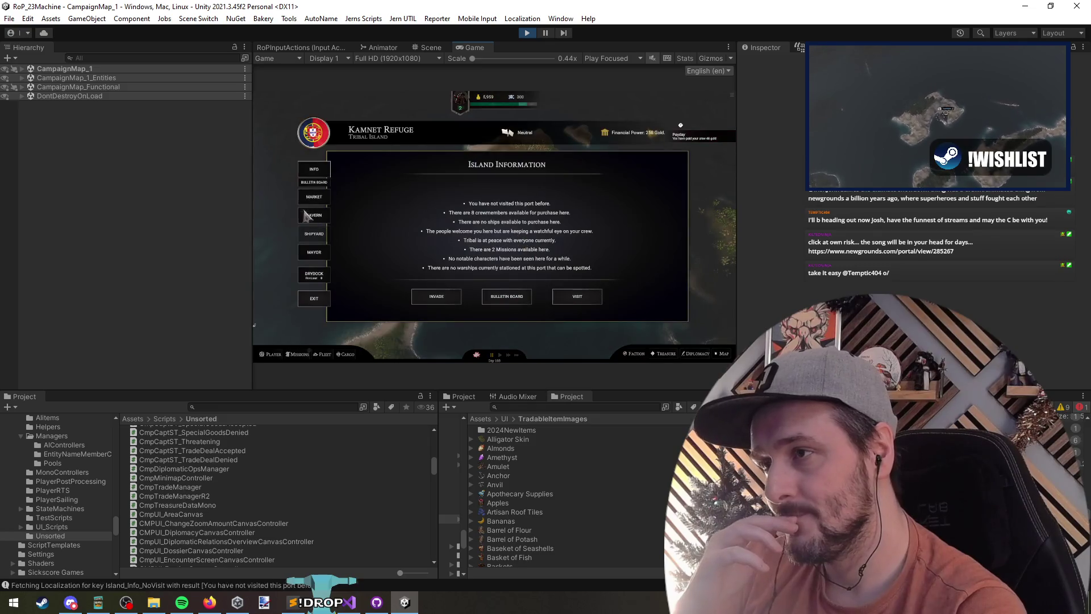
Step: Check Kamnet Refuge's market items and its island information panel
click(315, 199)
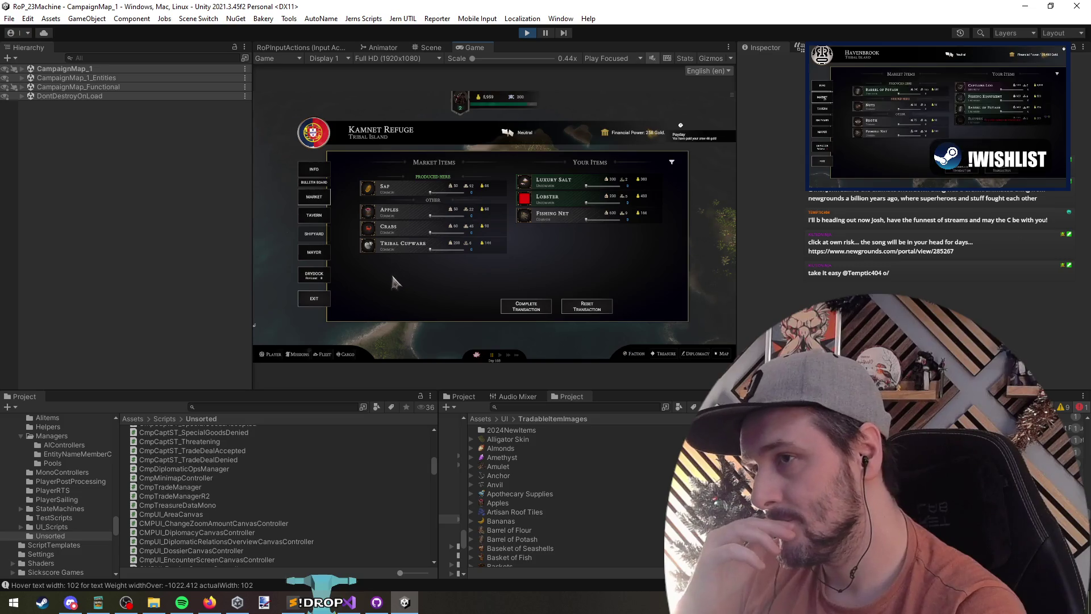
click(315, 299)
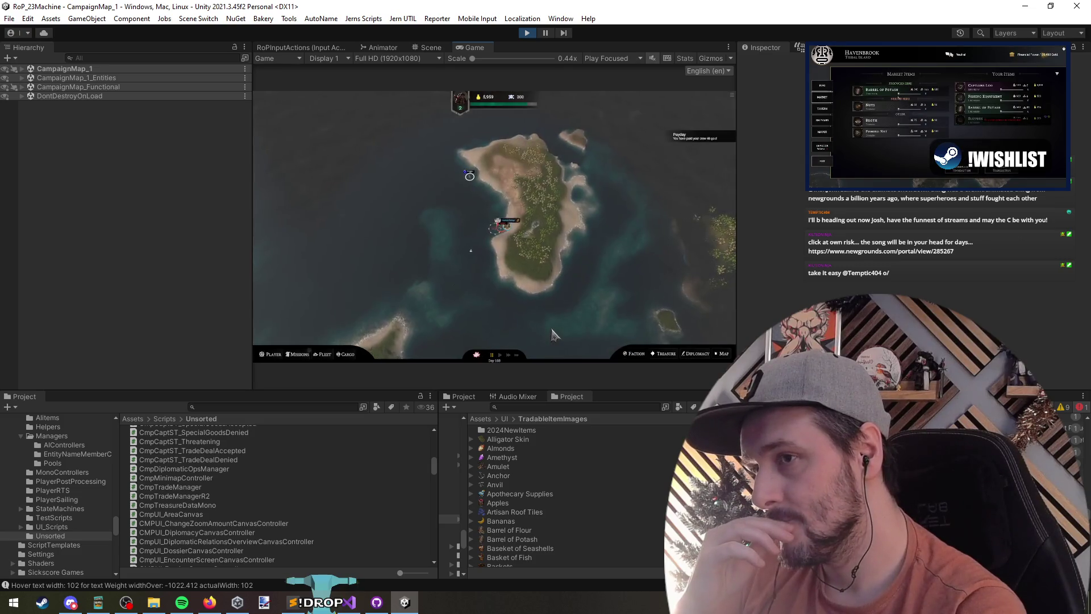
click(512, 231)
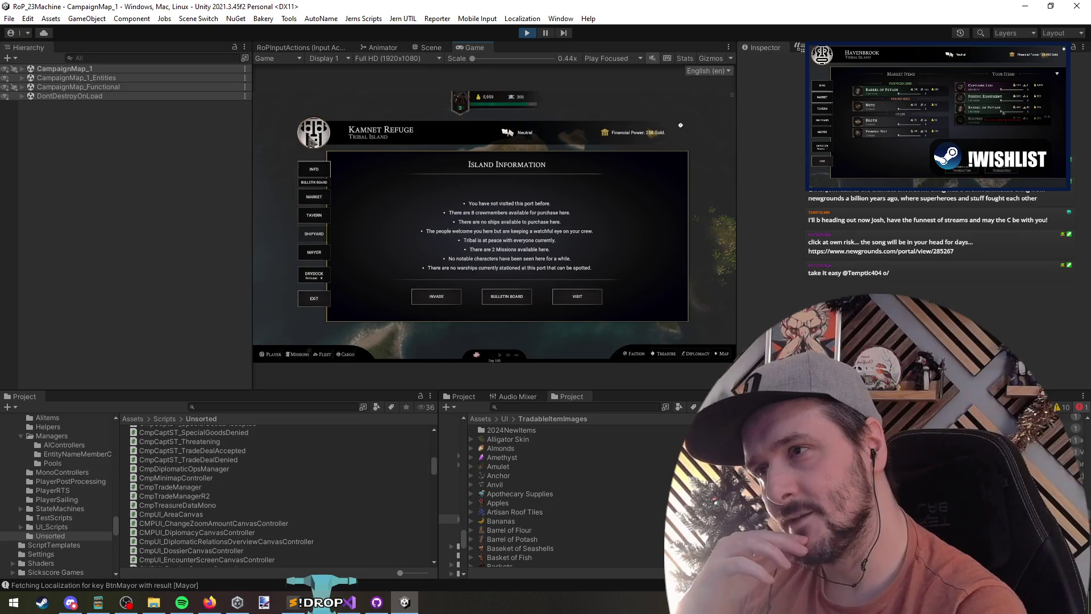
click(316, 305)
scroll(503, 217, up, 3)
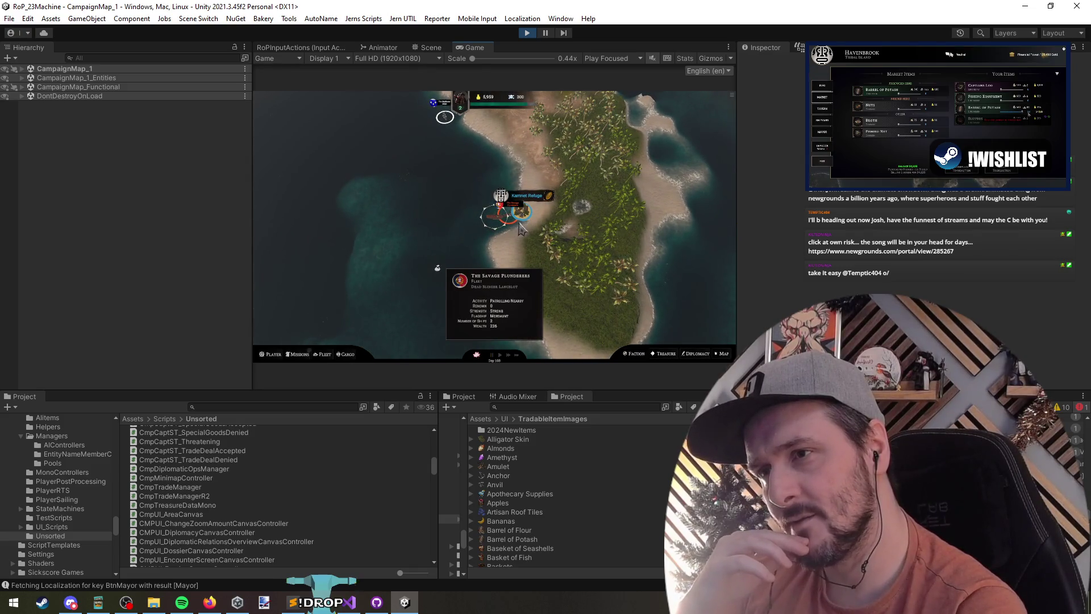
click(516, 230)
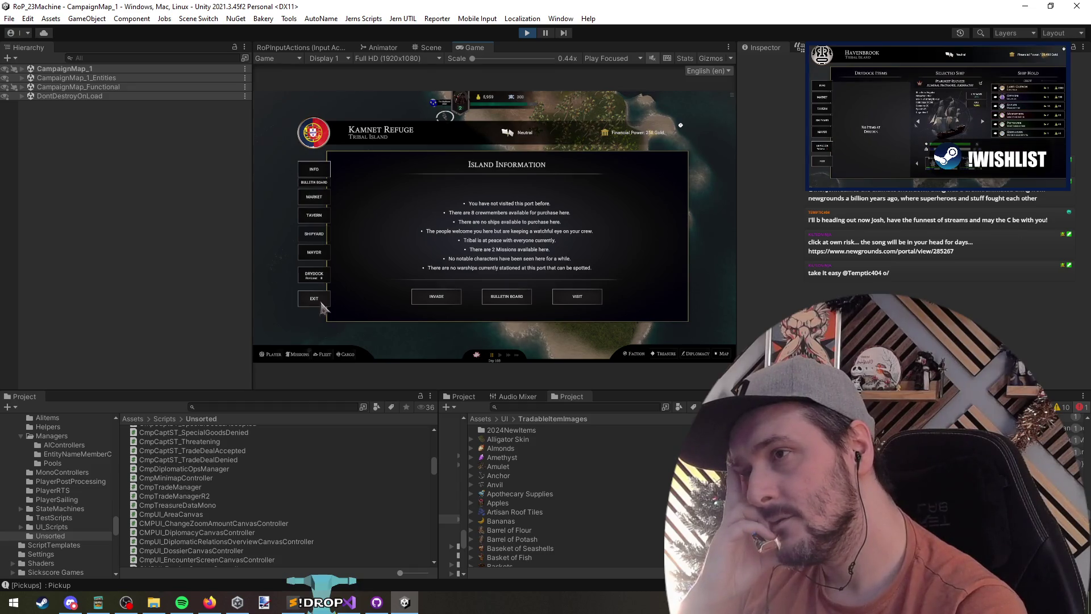
click(322, 307)
Step: Reopen and close Kamnet Refuge's island information from the settlement several more times
click(539, 206)
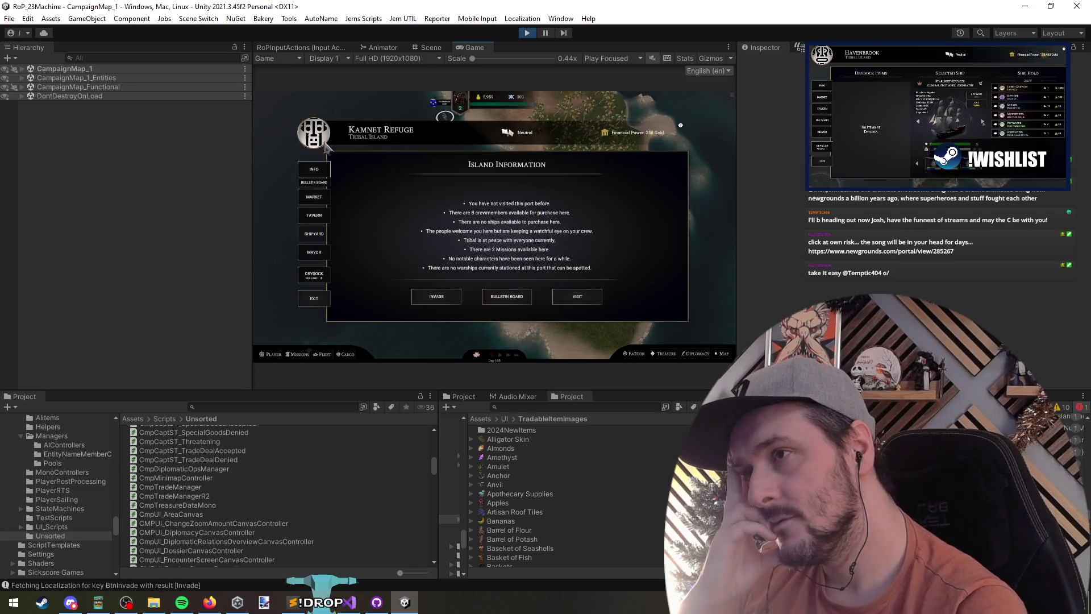
click(320, 301)
click(500, 202)
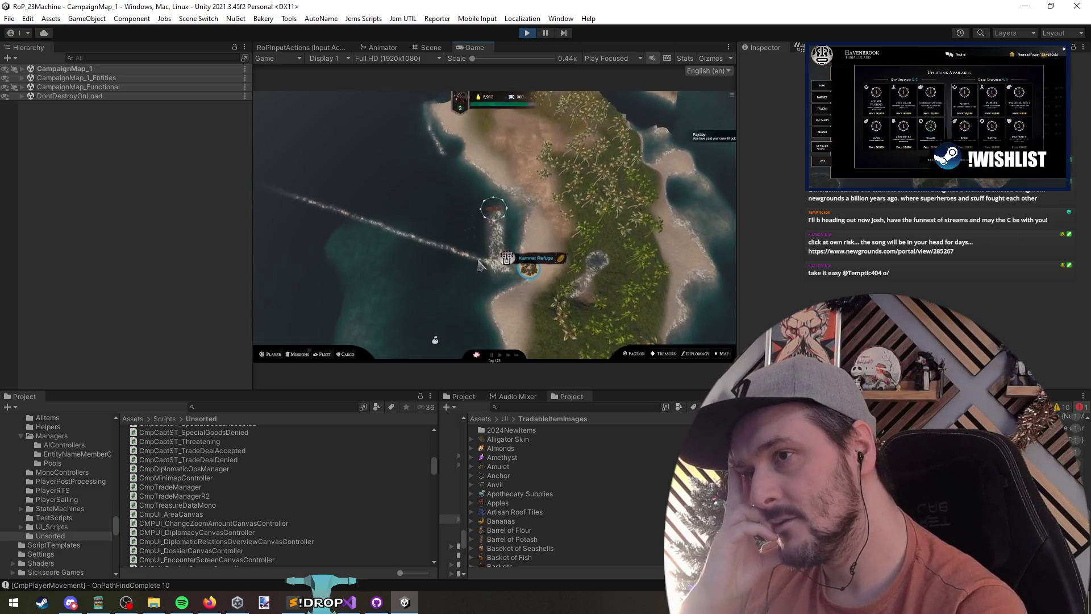
click(313, 301)
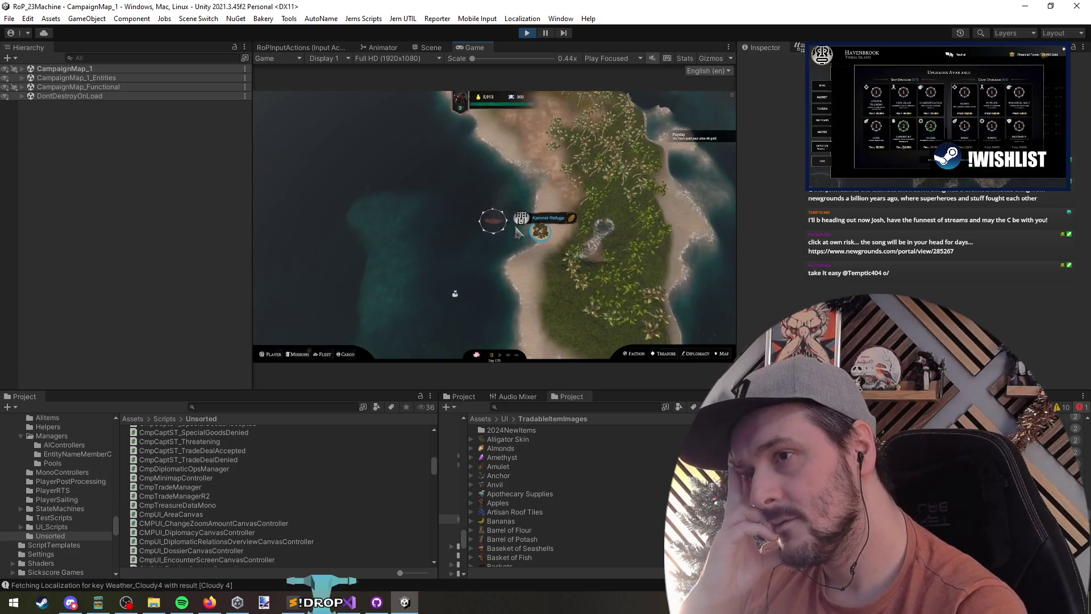
click(500, 216)
click(327, 302)
click(500, 214)
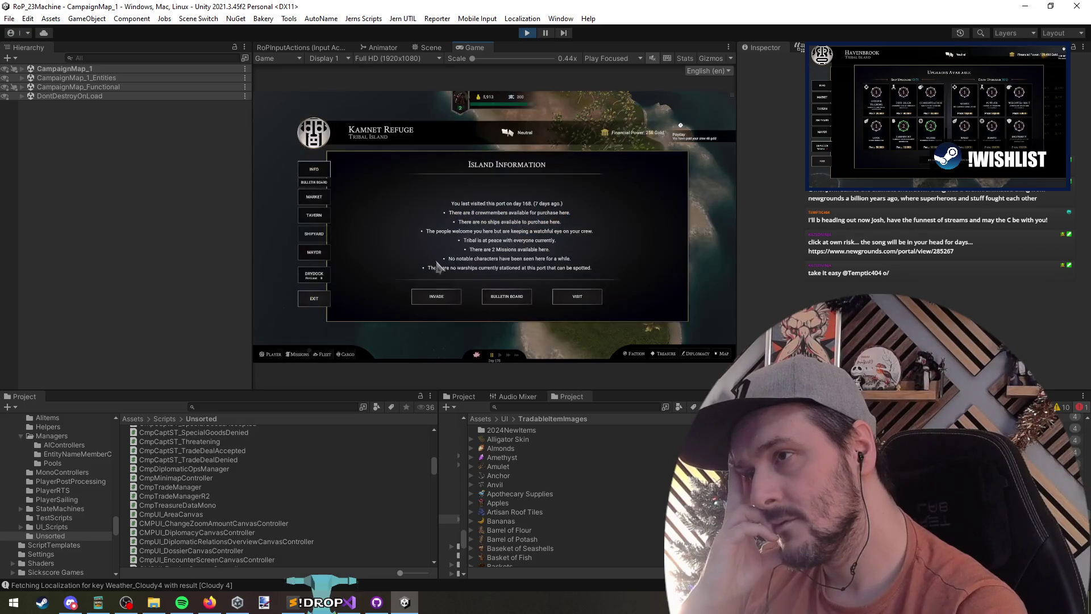
click(323, 303)
Step: View the island information a final time, then stop play mode and return to Visual Studio
click(500, 215)
click(318, 299)
click(500, 215)
click(319, 298)
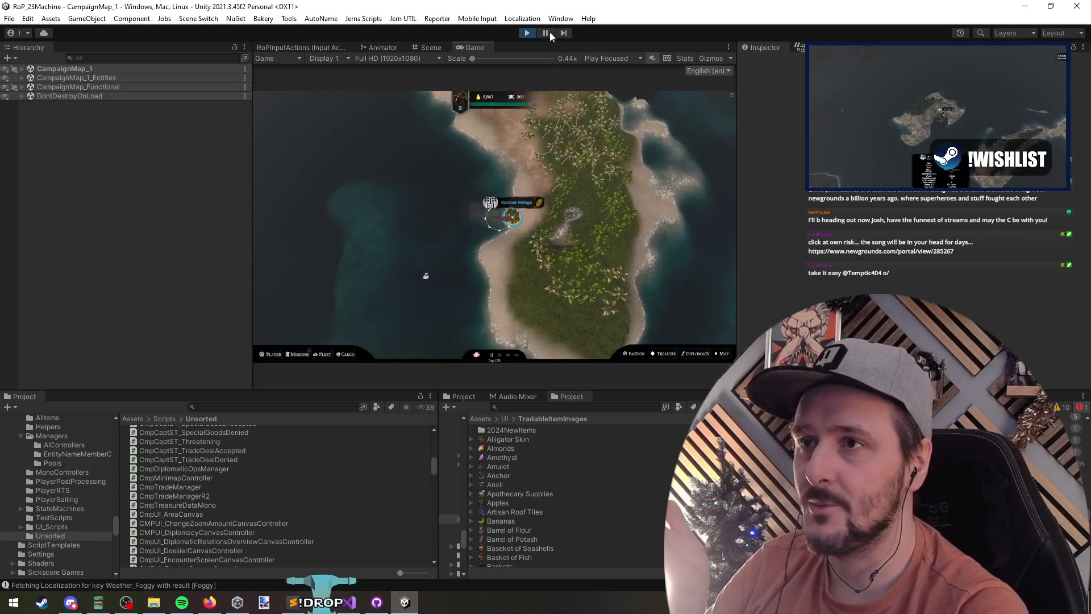
click(527, 33)
key(alt+Tab)
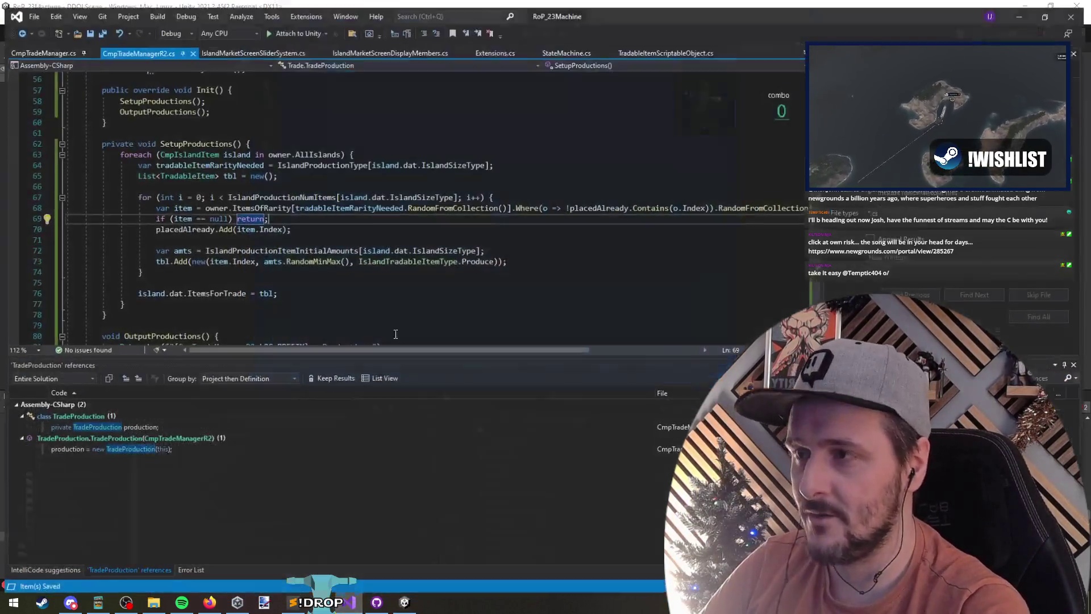
Step: Open IslandGeneralScreenDisplayMembers.cs through the file search 'islandgeneral'
click(347, 185)
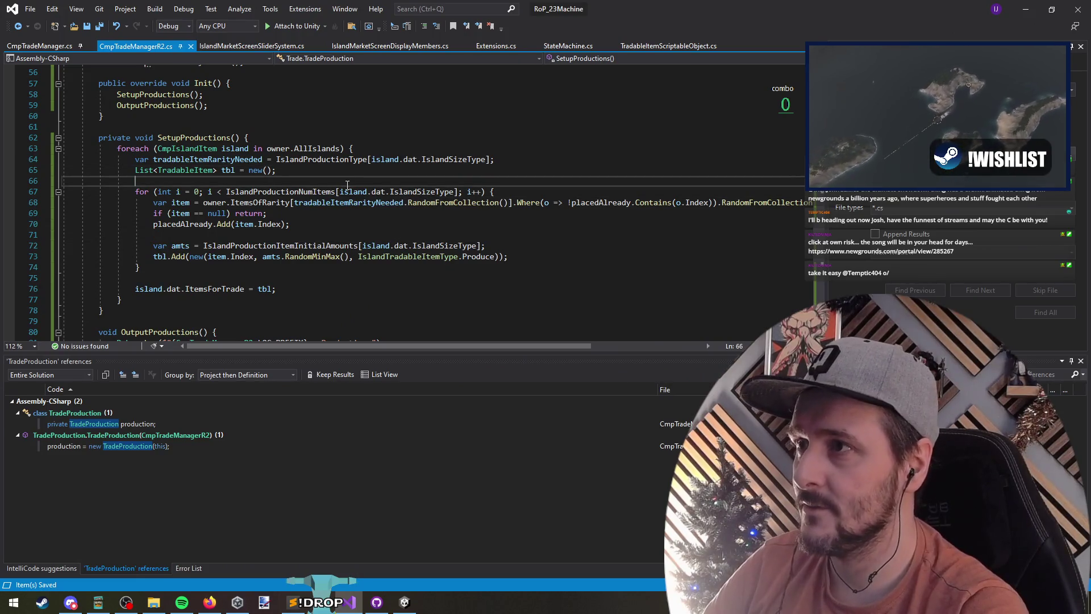
key(ctrl+Tab)
key(ctrl+Tab)
key(ctrl+Tab)
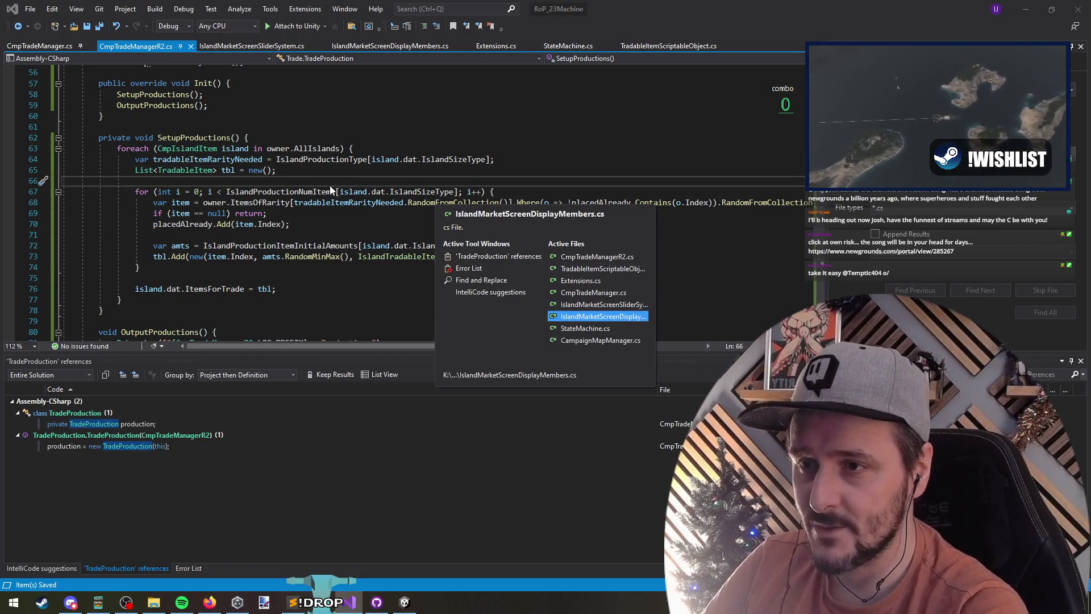
key(ctrl+Tab)
key(ctrl+Tab)
key(ctrl+Tab)
key(ctrl+t)
text(islandgen)
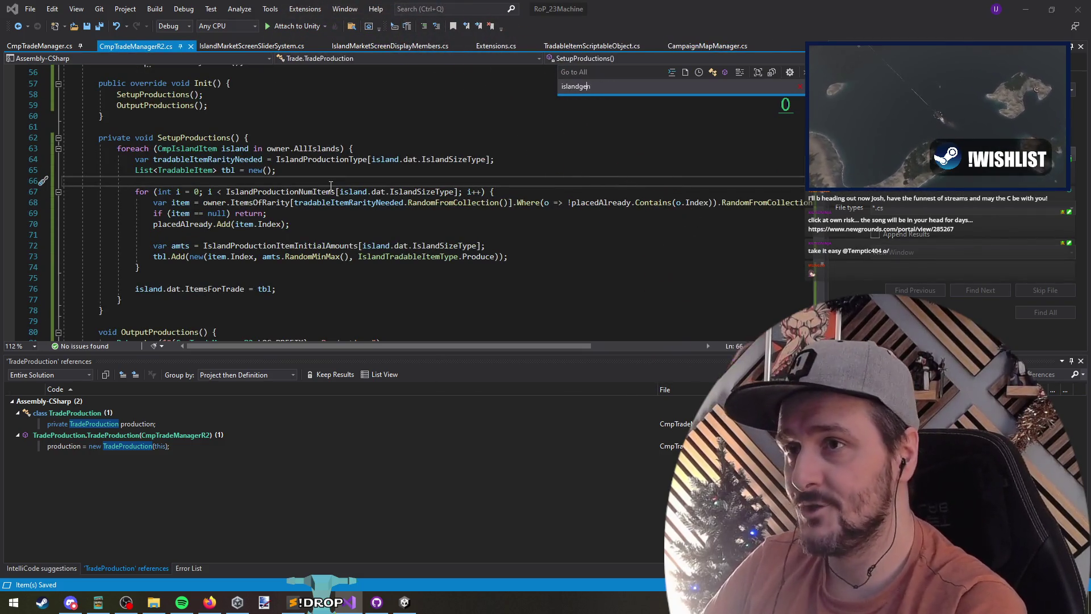
text(eral)
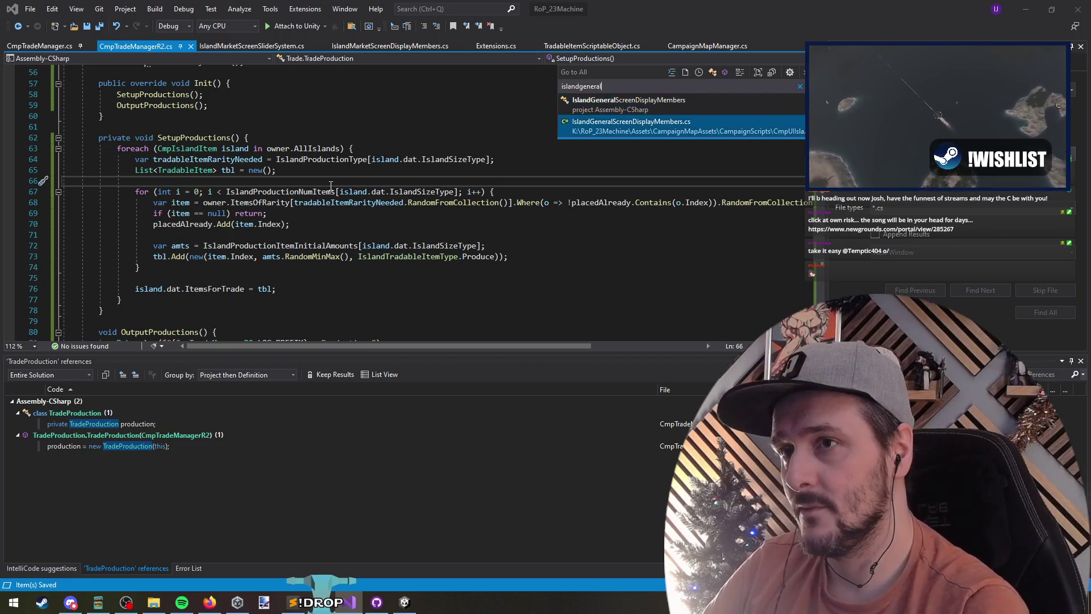
key(Return)
Step: List all references to the Flag field and jump to its sprite assignment at line 118
click(240, 182)
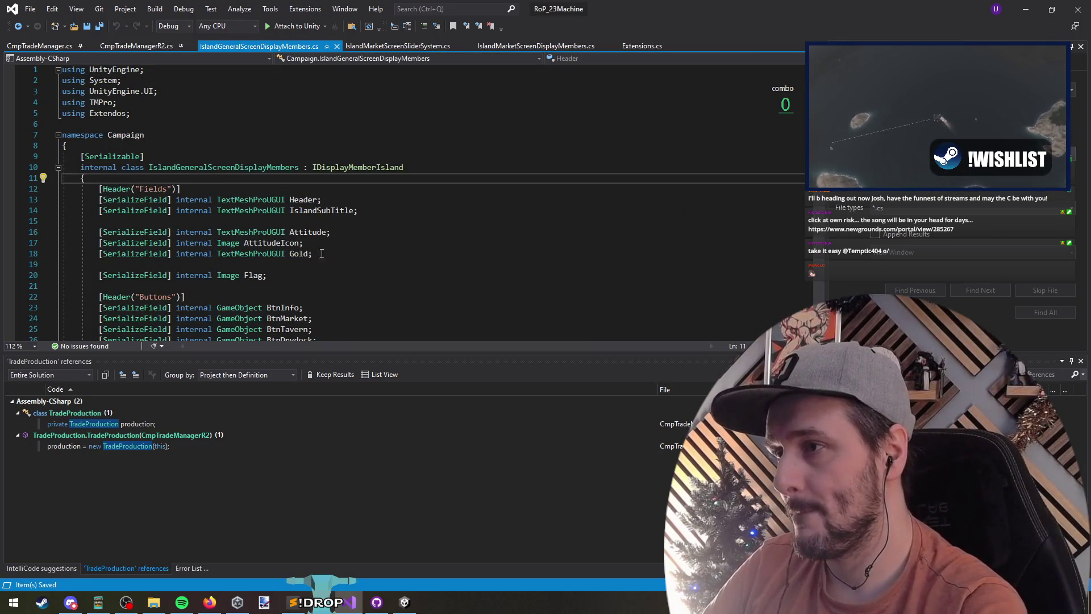
scroll(323, 248, down, 3)
right_click(252, 178)
click(309, 294)
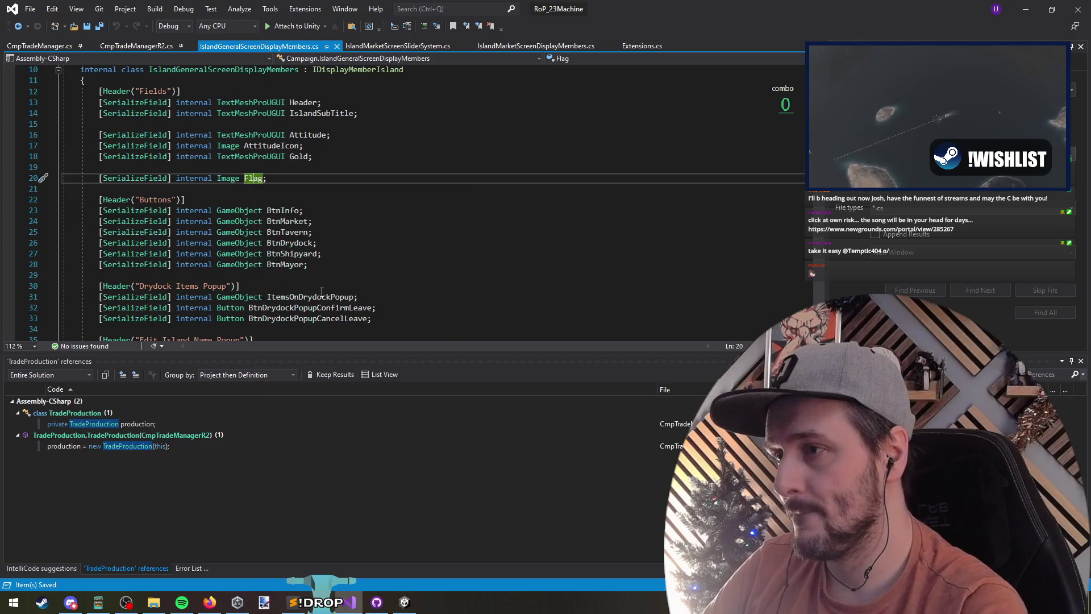
click(166, 425)
click(172, 438)
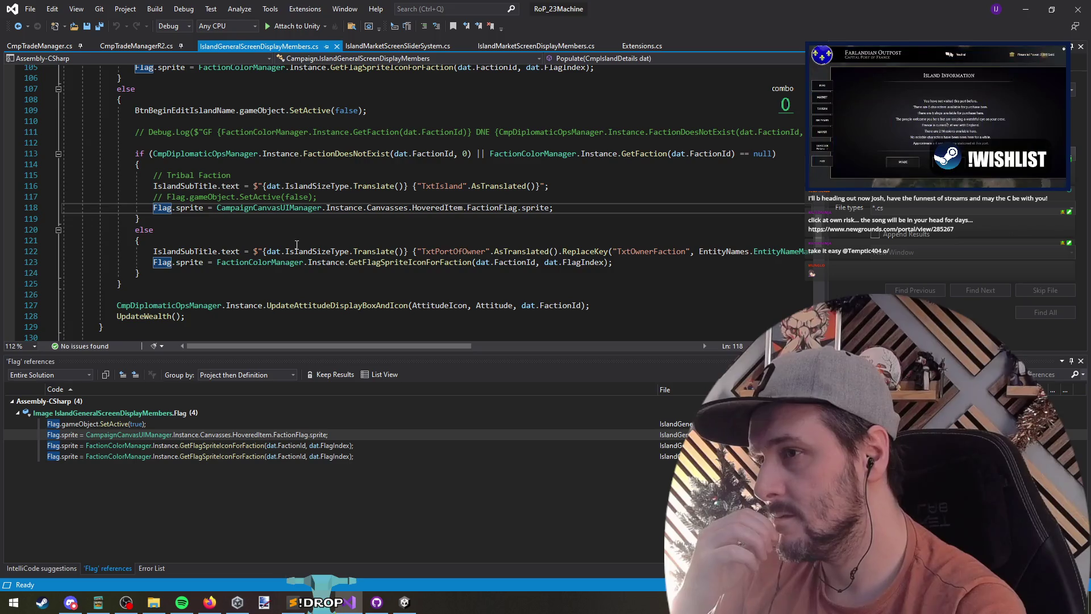
Step: Examine the UpdateAttitudeDisplayBoxAndIcon call and nearby Flag sprite assignments around lines 105–123
click(165, 318)
double_click(335, 305)
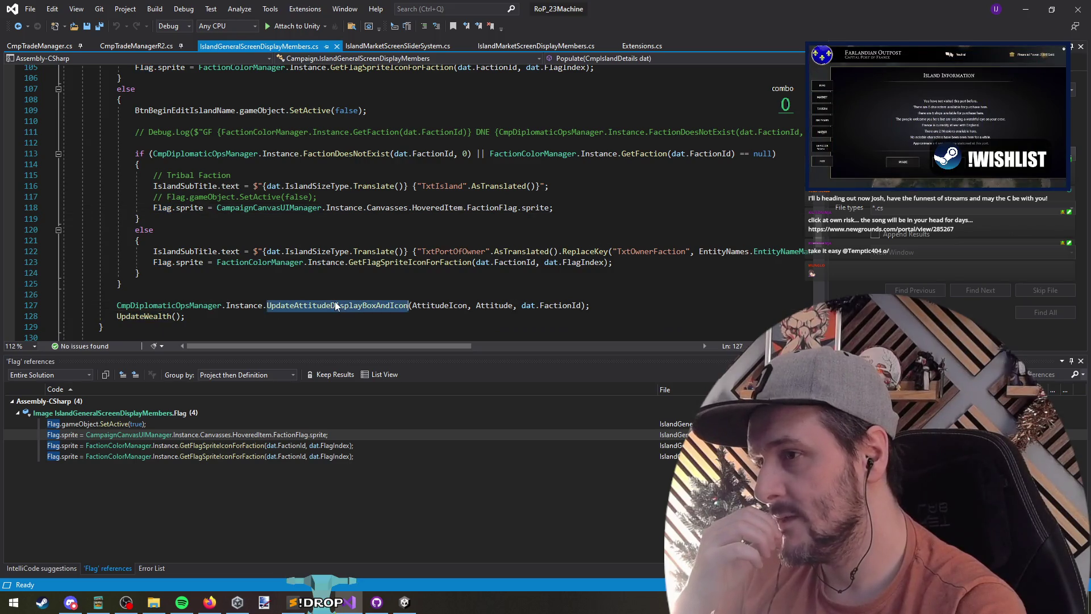
double_click(165, 263)
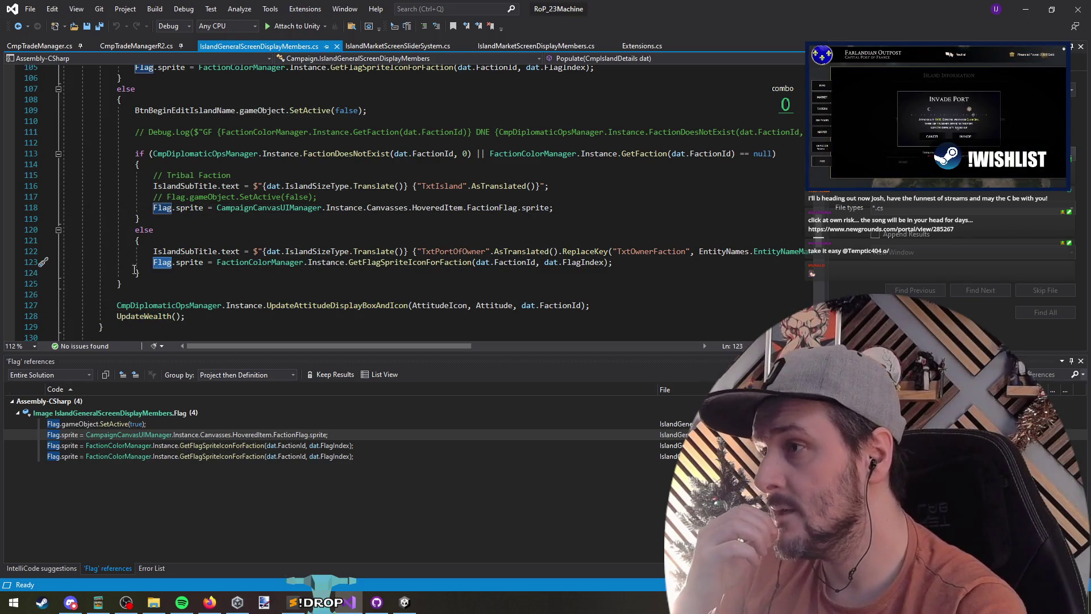
scroll(137, 261, up, 4)
click(151, 209)
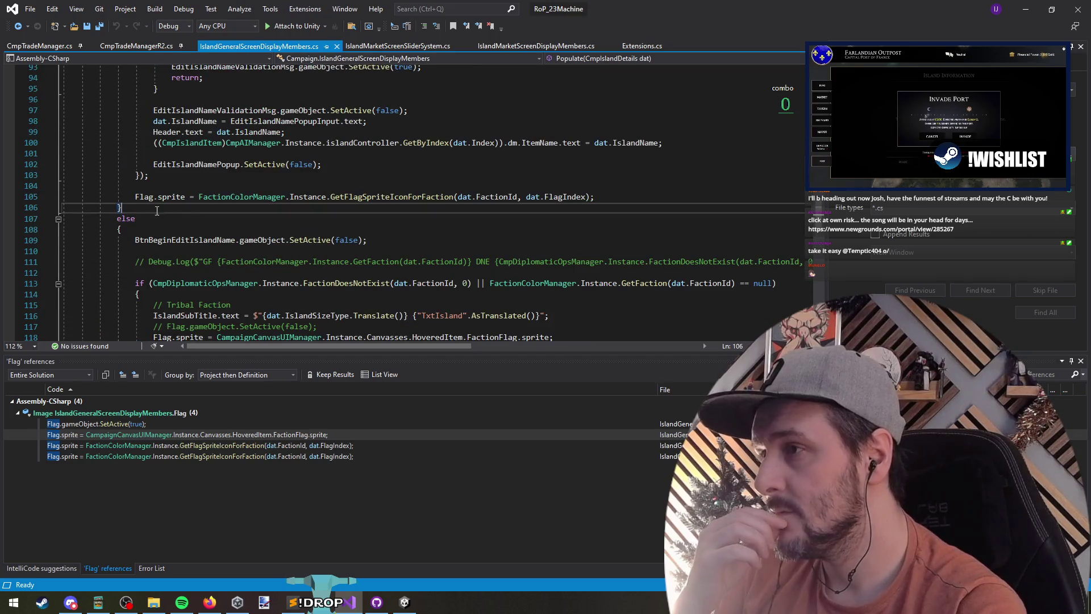
drag(453, 197, 63, 185)
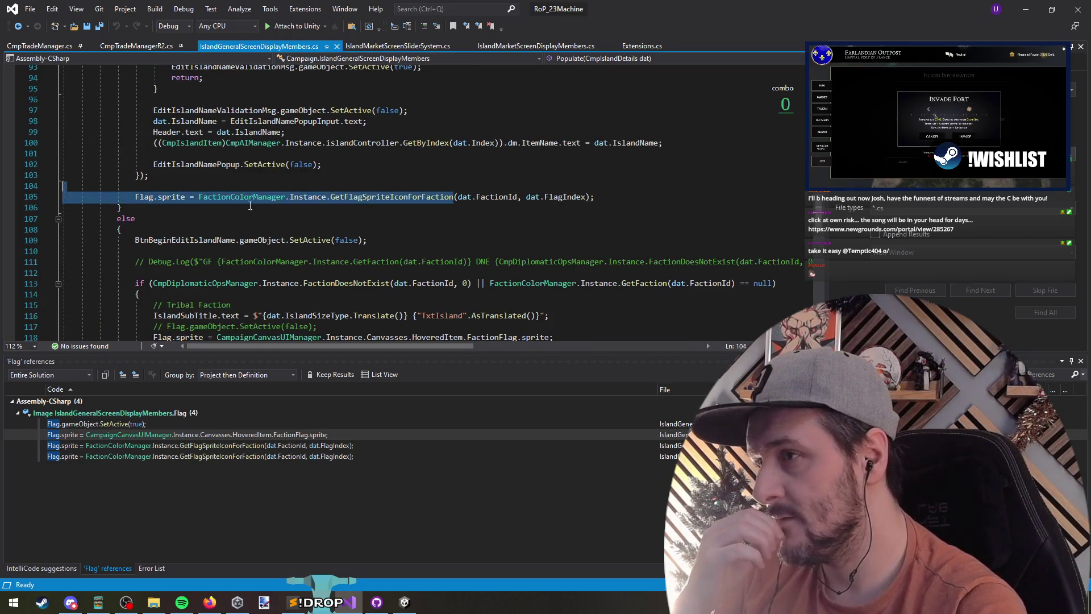
scroll(199, 244, up, 7)
scroll(140, 280, down, 5)
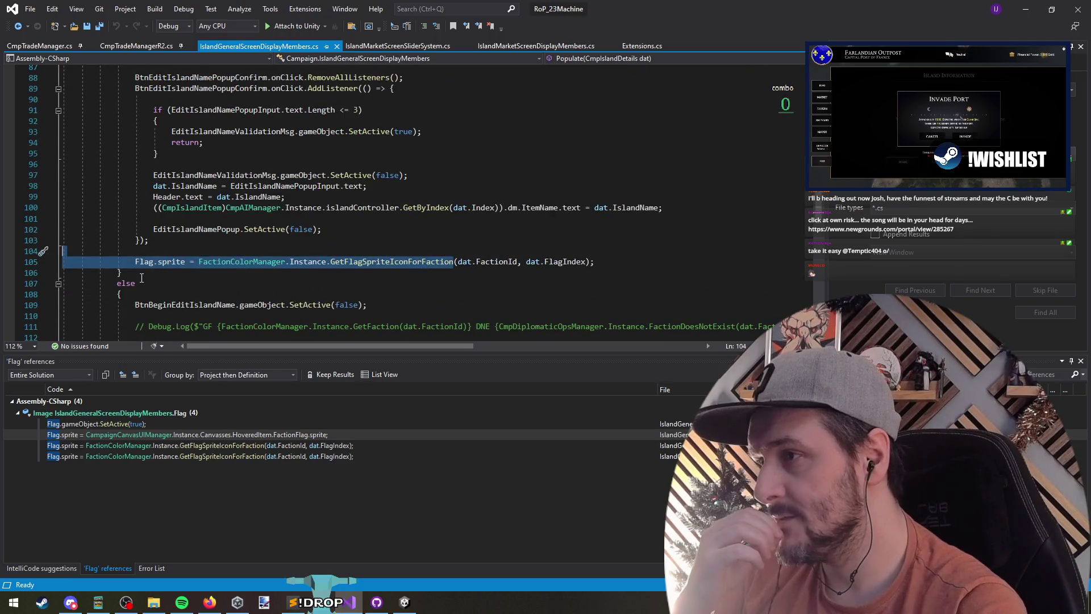
click(140, 280)
scroll(145, 256, up, 15)
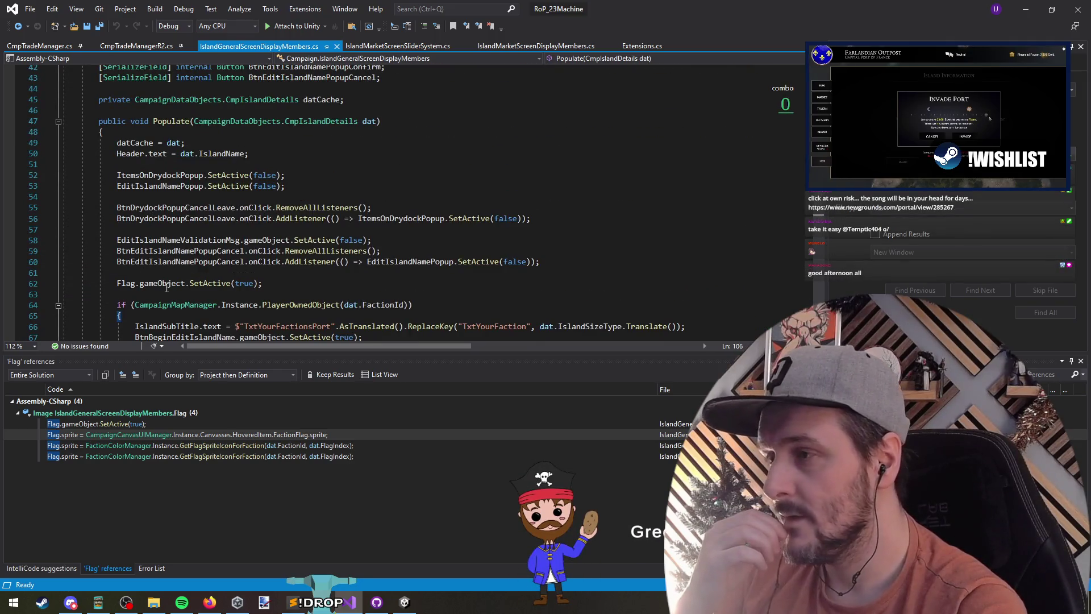
Step: Compare the flag activation line with the opening of the Populate method near line 51
triple_click(131, 286)
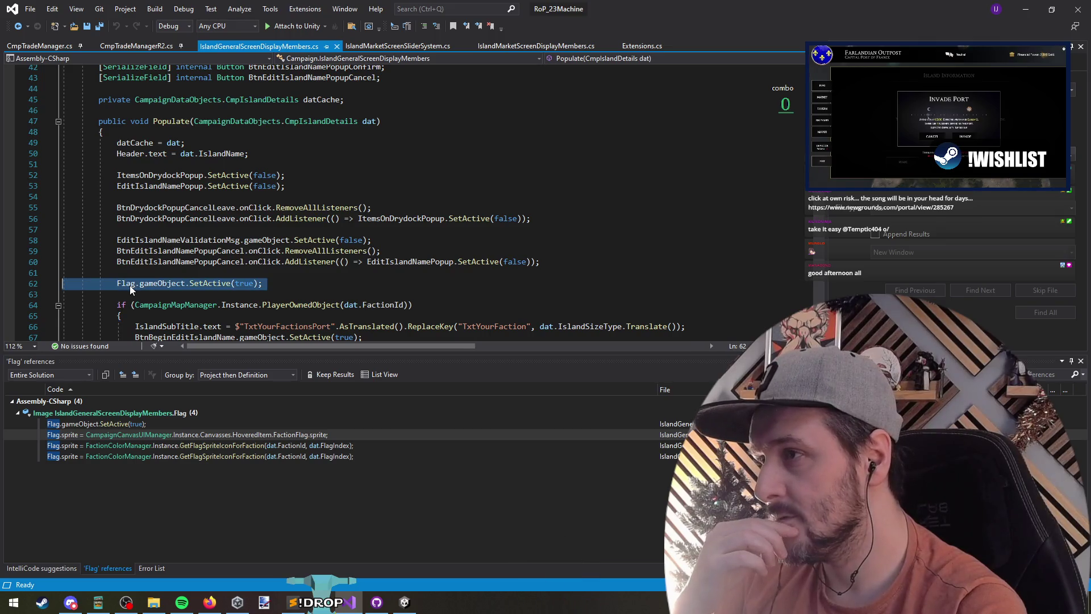
click(132, 167)
click(103, 132)
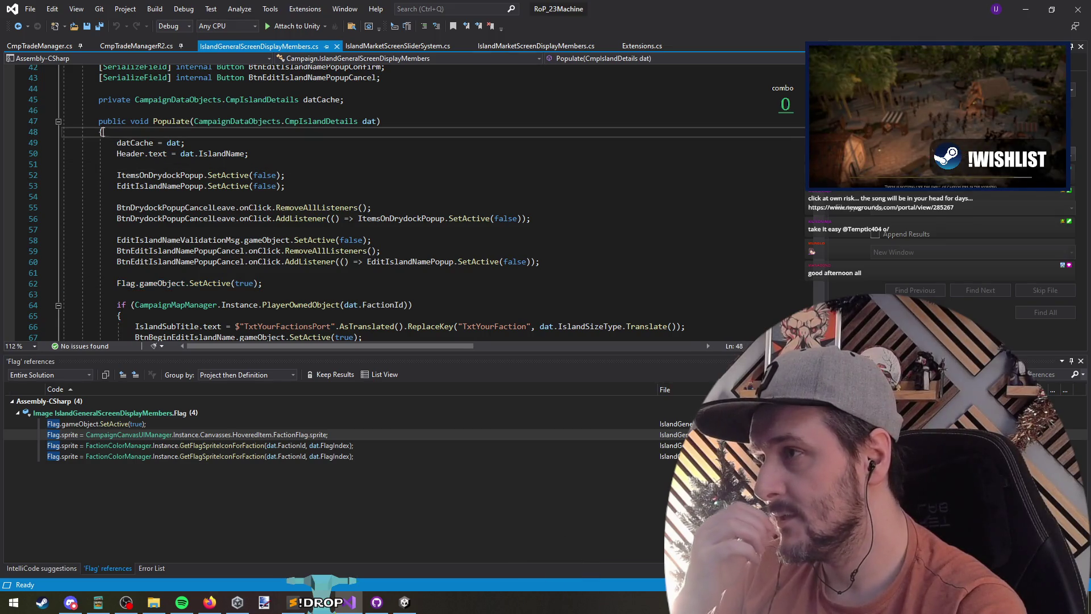
triple_click(129, 286)
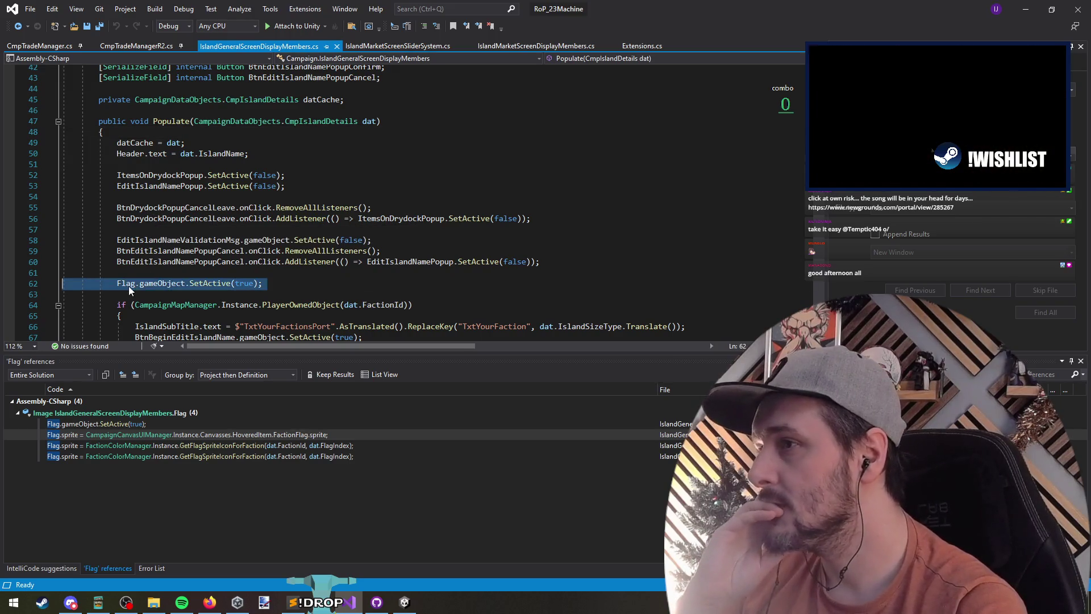
click(161, 164)
click(103, 131)
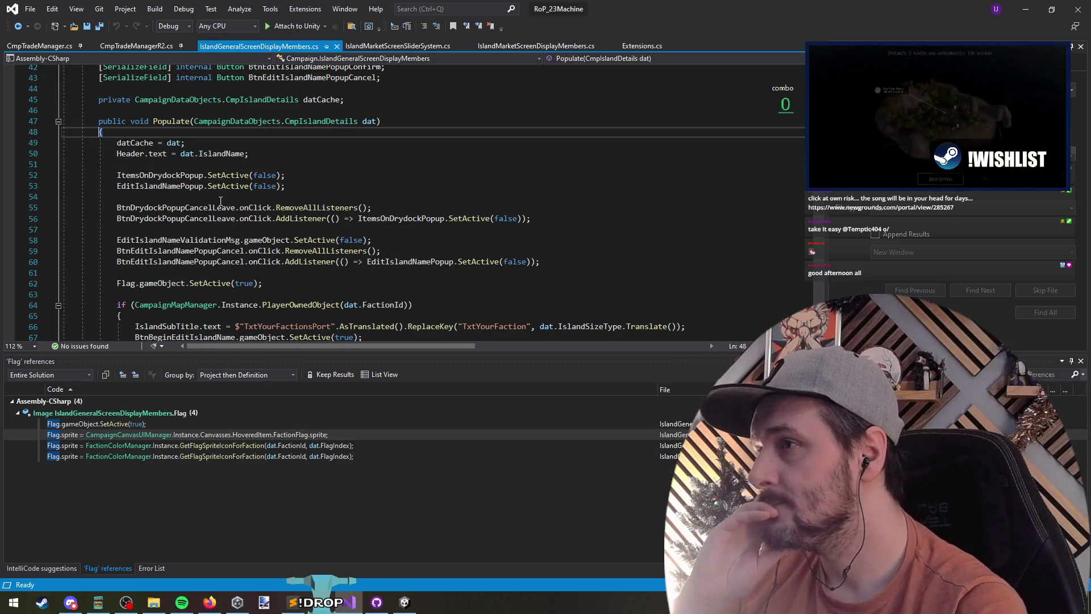
scroll(196, 221, down, 20)
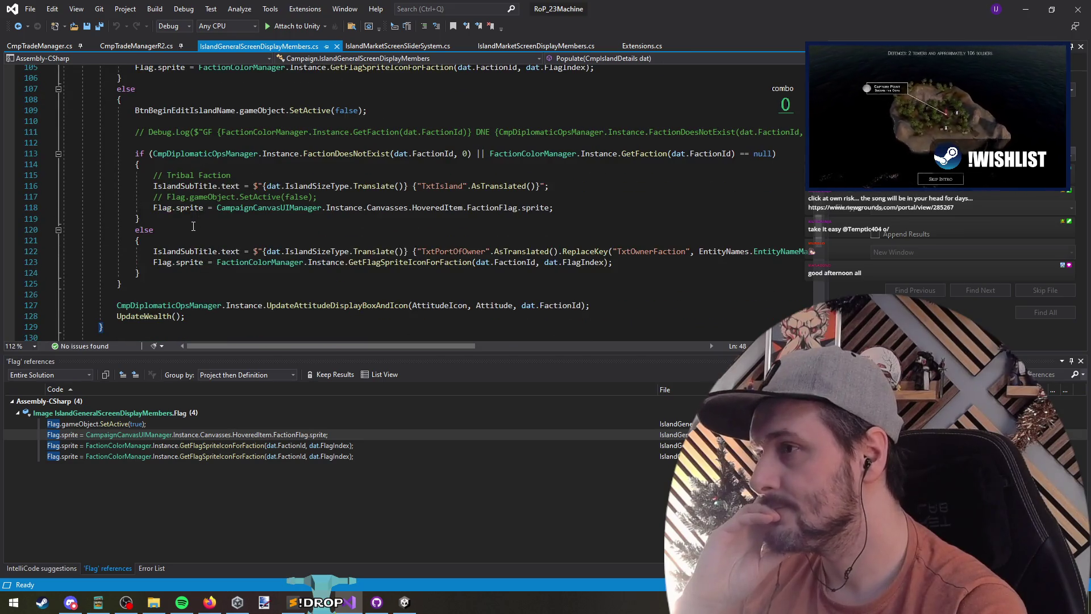
Step: Review the Flag sprite assignments on lines 123 and 105 and the flag activation line
triple_click(174, 264)
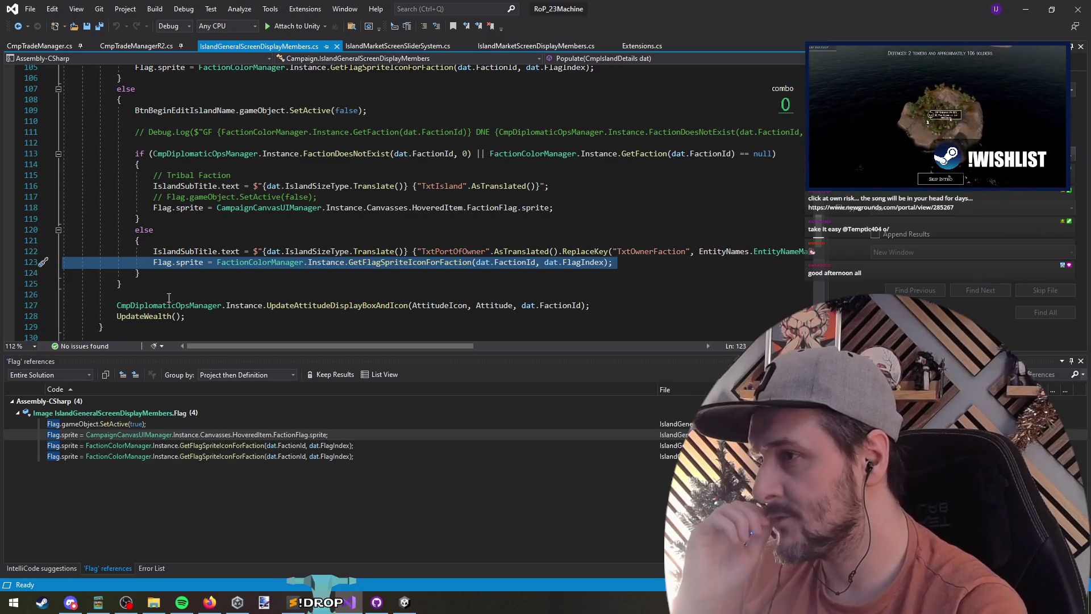
scroll(168, 299, up, 4)
scroll(148, 198, up, 2)
scroll(148, 210, down, 6)
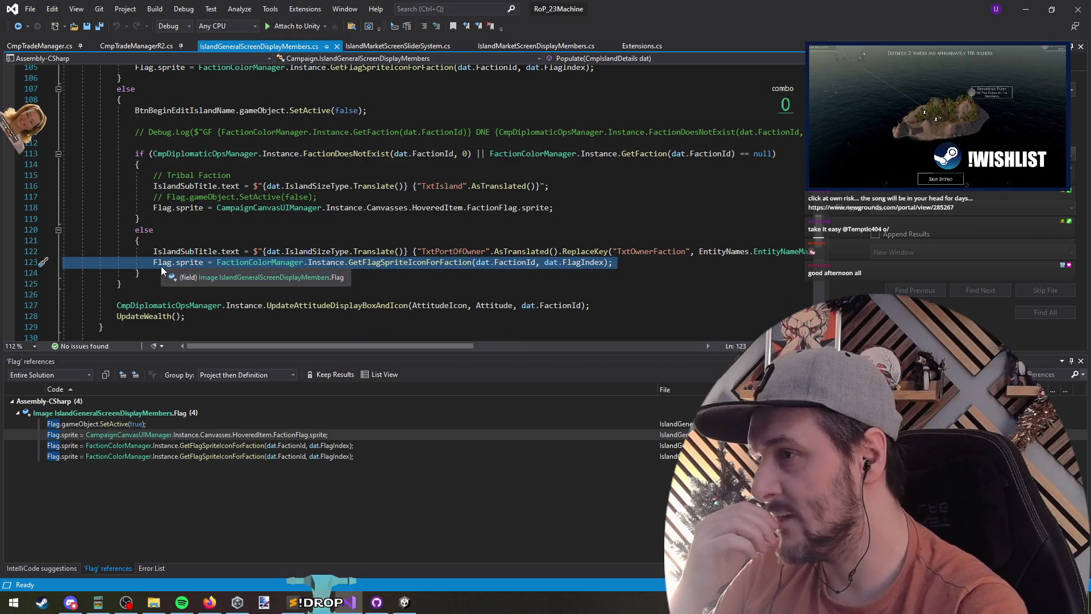
scroll(159, 264, up, 6)
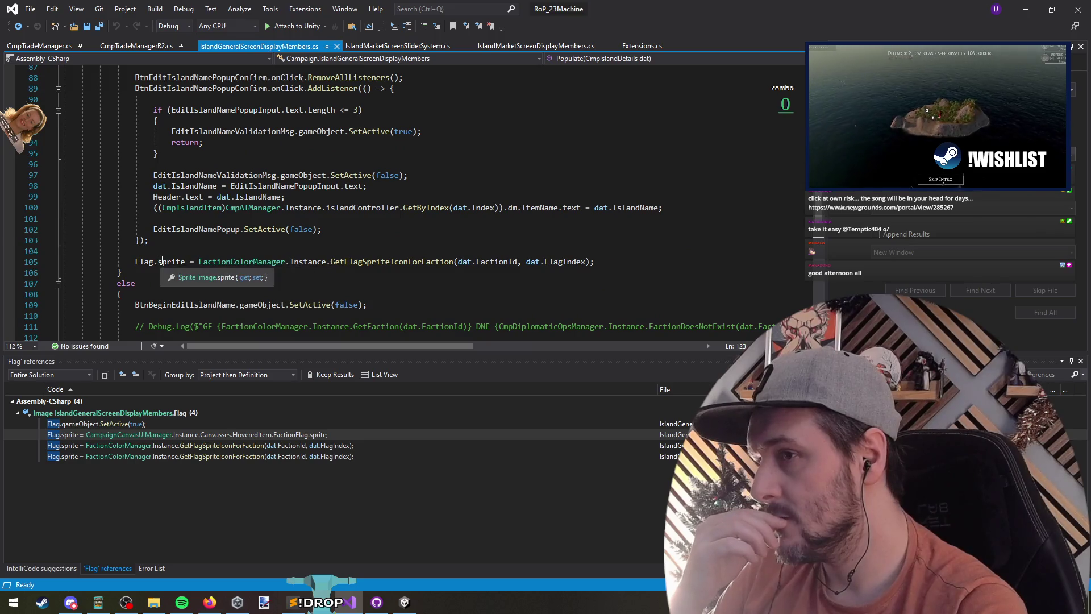
triple_click(172, 262)
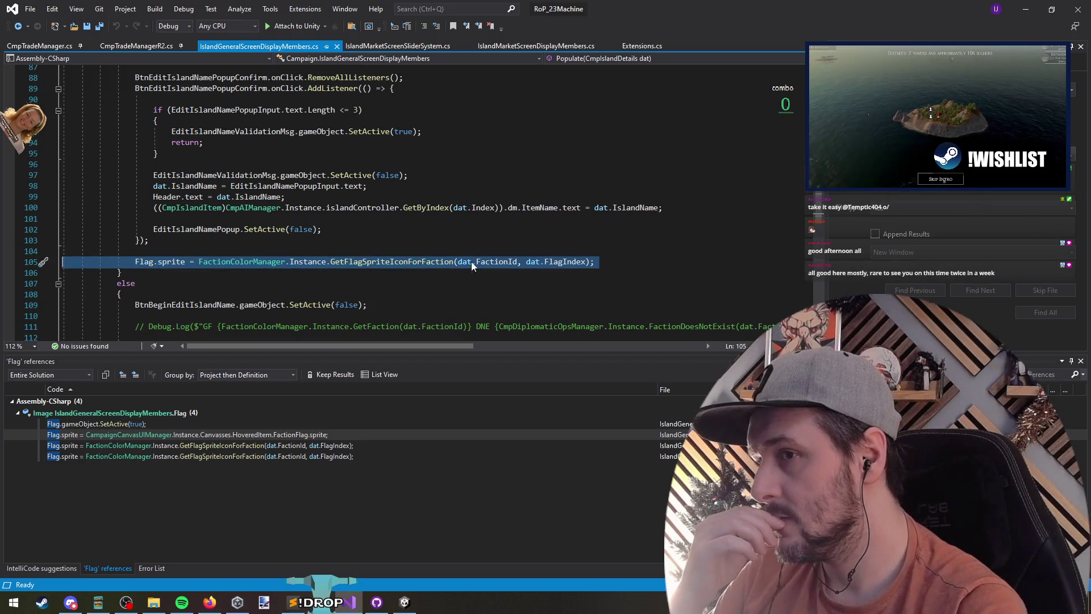
scroll(573, 266, up, 10)
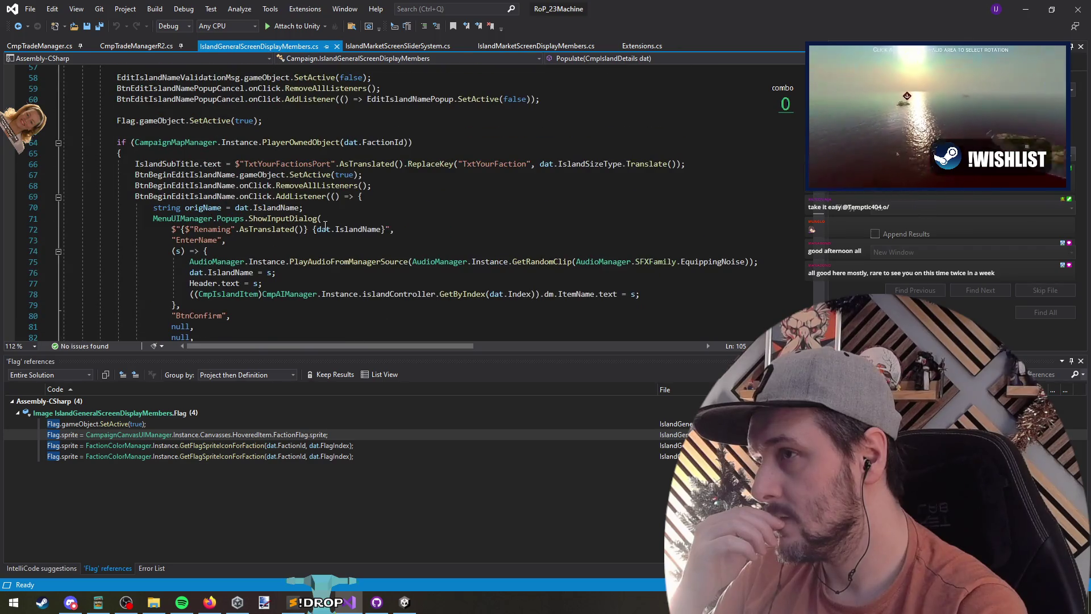
scroll(284, 230, up, 4)
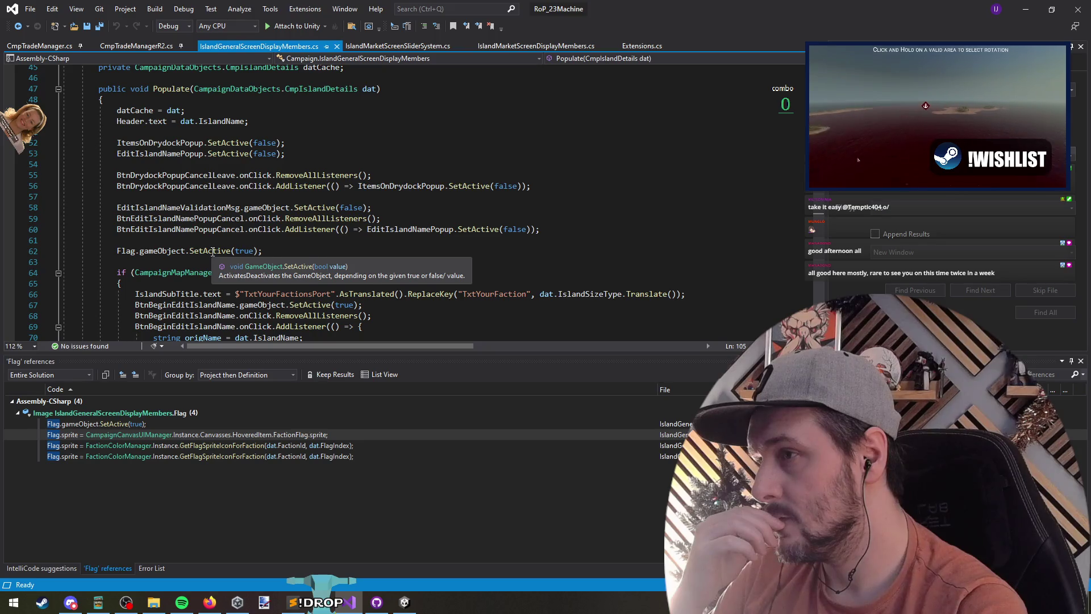
triple_click(182, 251)
click(280, 256)
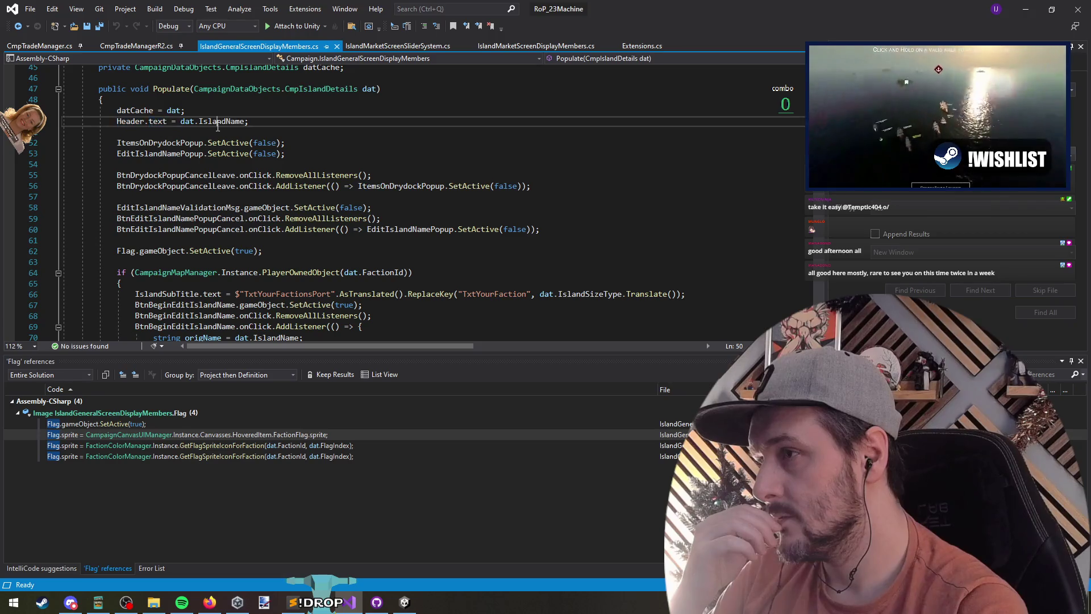
click(261, 163)
scroll(260, 163, down, 20)
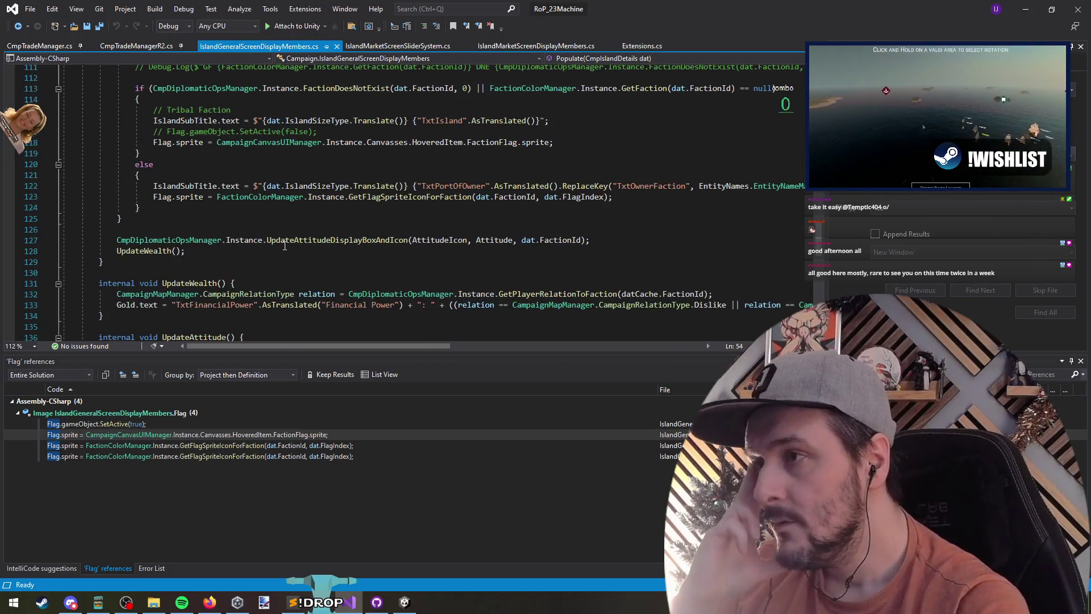
scroll(184, 288, up, 2)
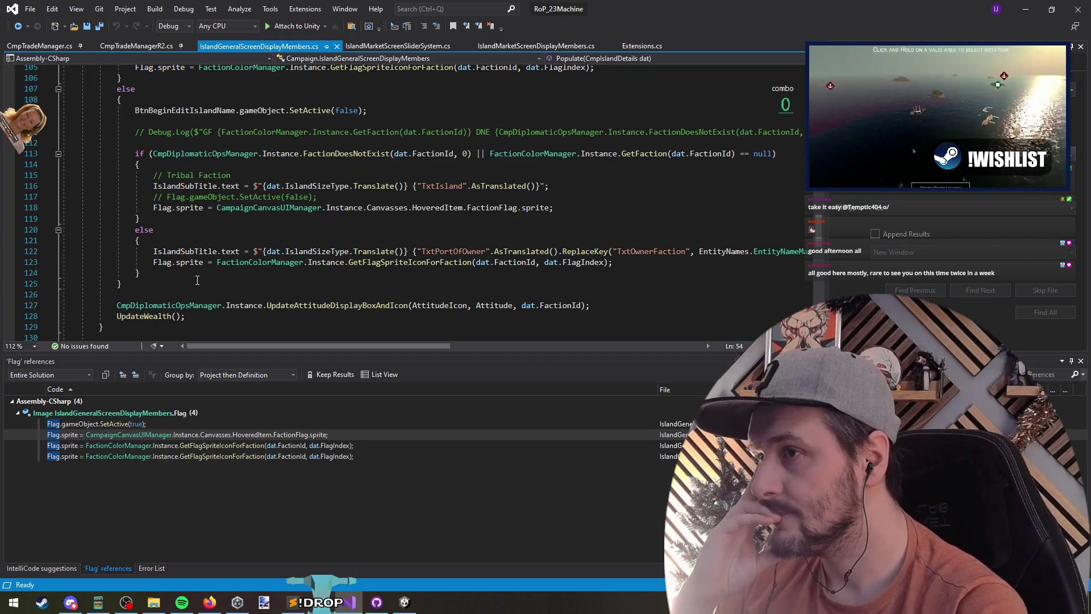
mouse_move(334, 151)
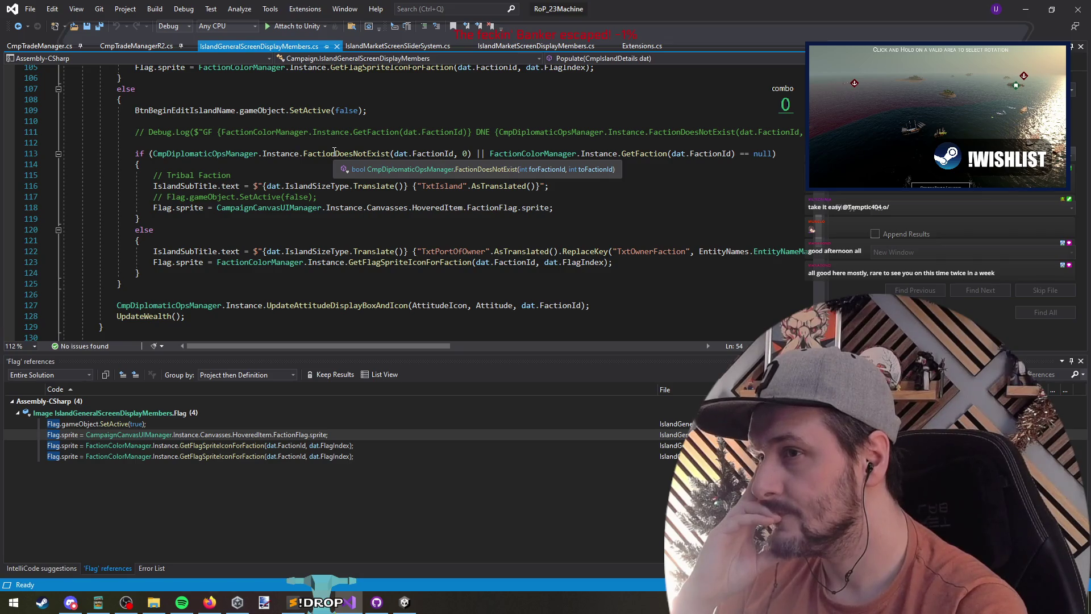
click(335, 153)
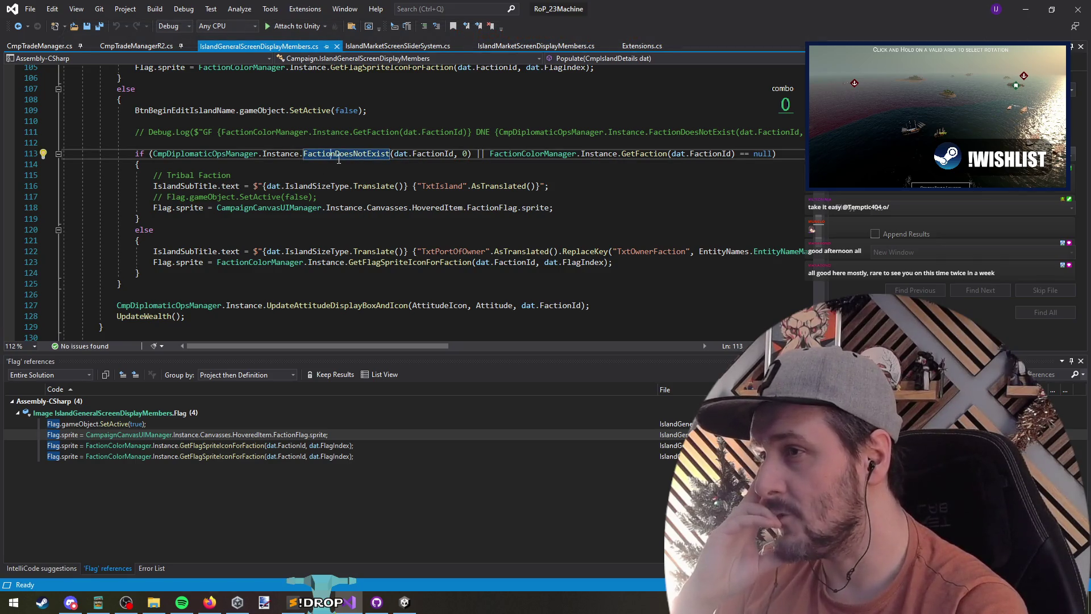
mouse_move(364, 159)
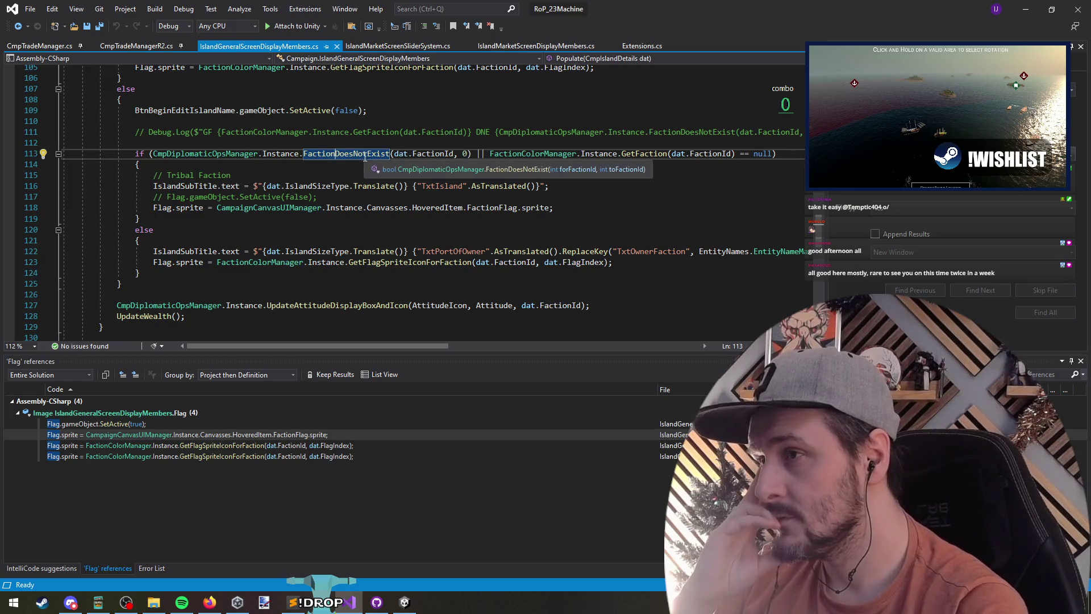
triple_click(168, 175)
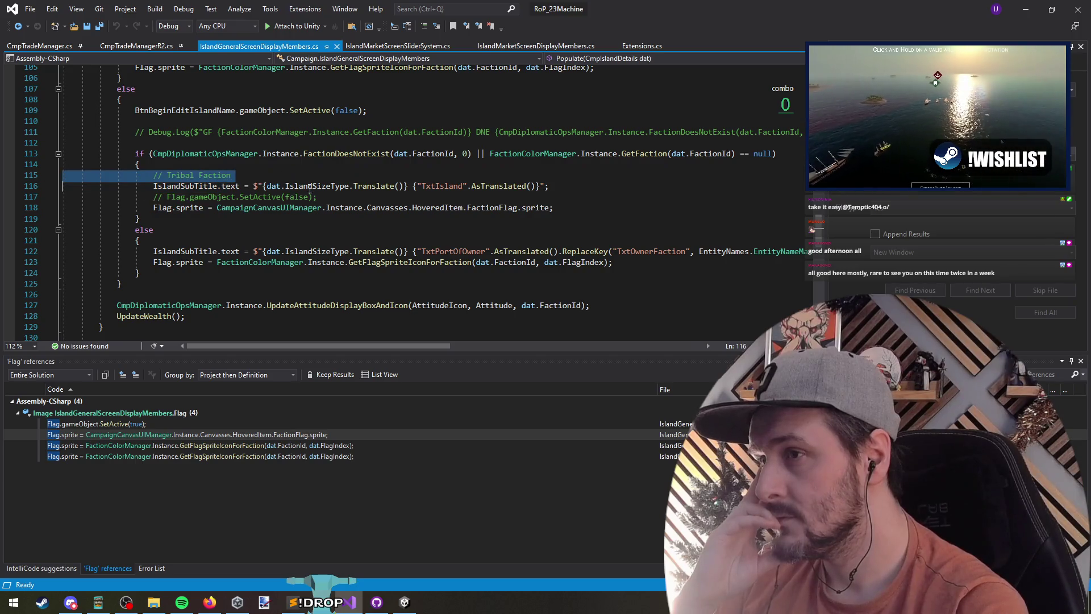
click(270, 198)
click(194, 175)
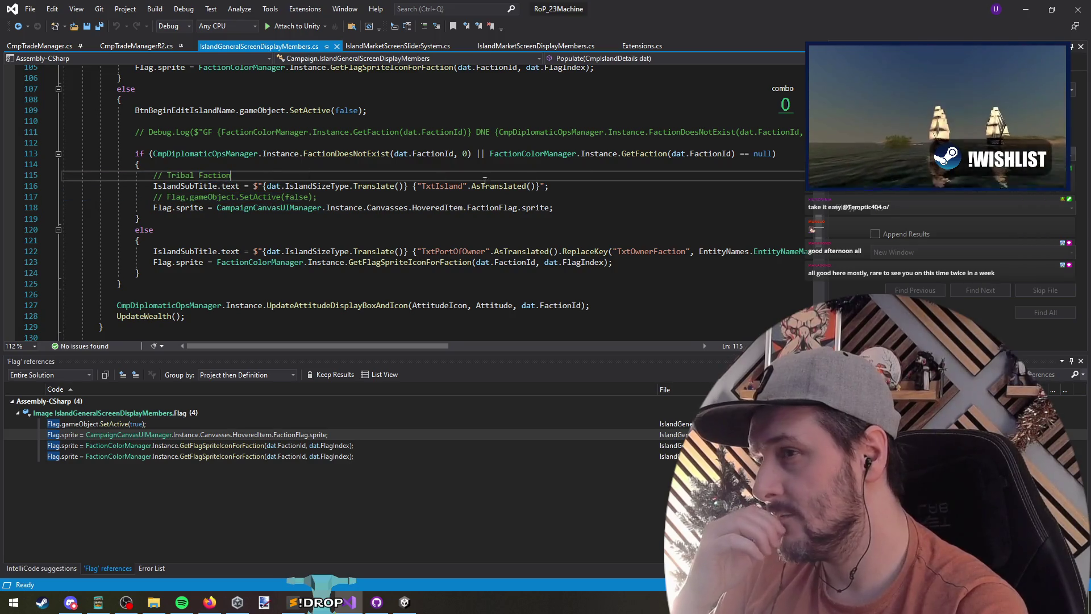
click(649, 153)
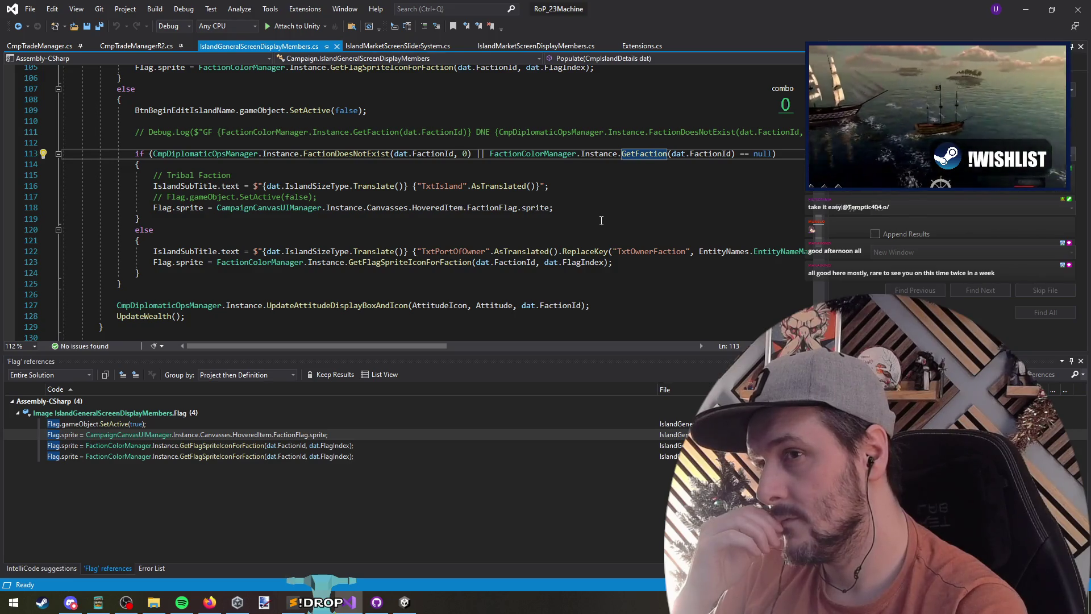
click(185, 209)
click(383, 201)
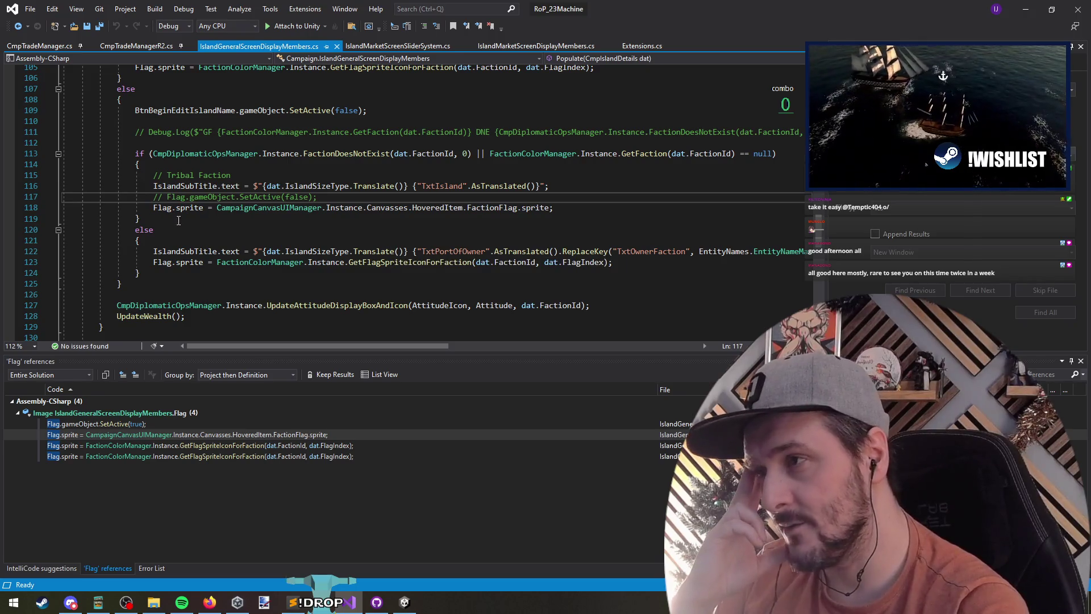
click(202, 295)
click(196, 286)
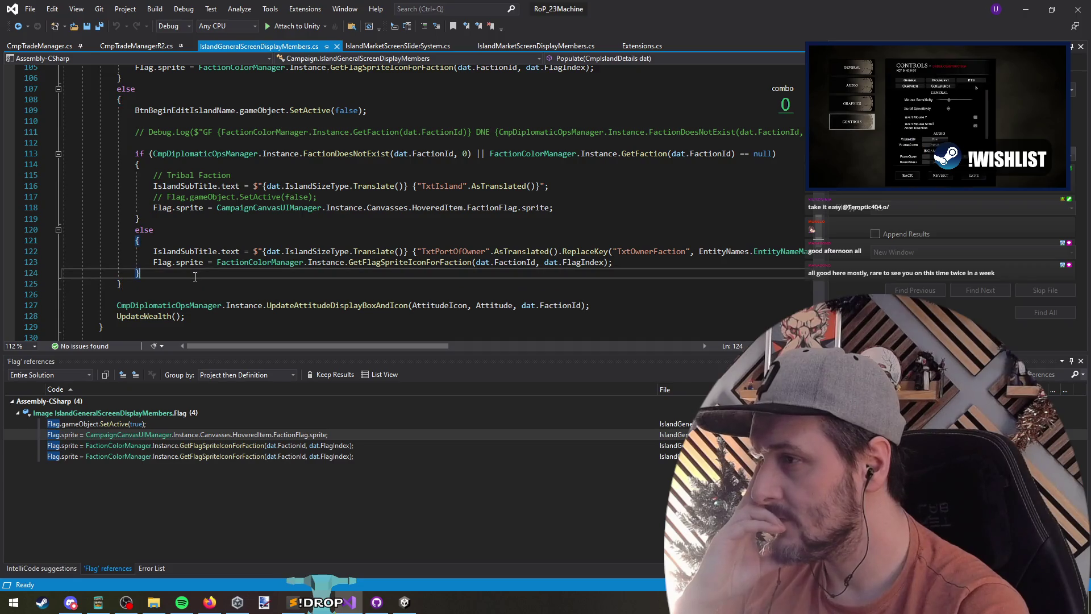
click(204, 291)
scroll(224, 205, up, 20)
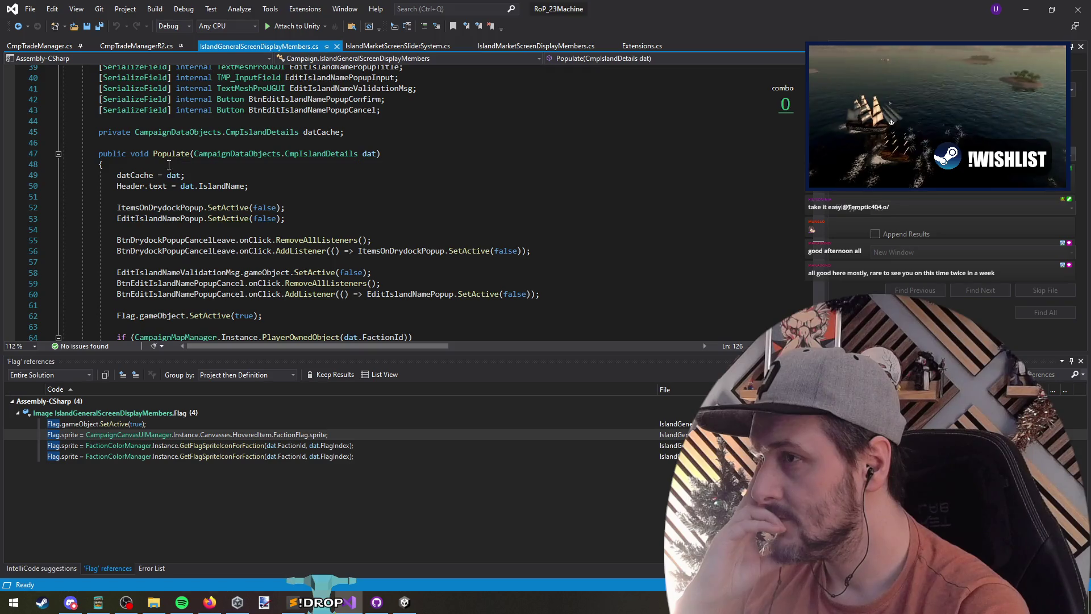
click(266, 197)
scroll(307, 210, down, 4)
scroll(170, 171, up, 3)
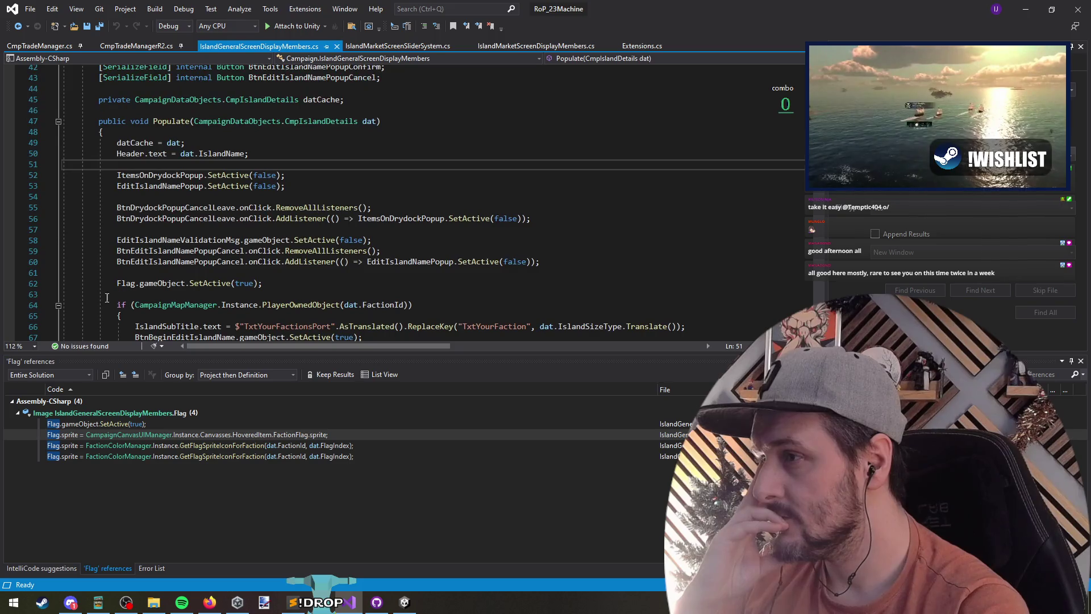
Step: Add 'Flag.sprite = null;' on line 51, save, and switch to Unity to recompile
text(Flag.)
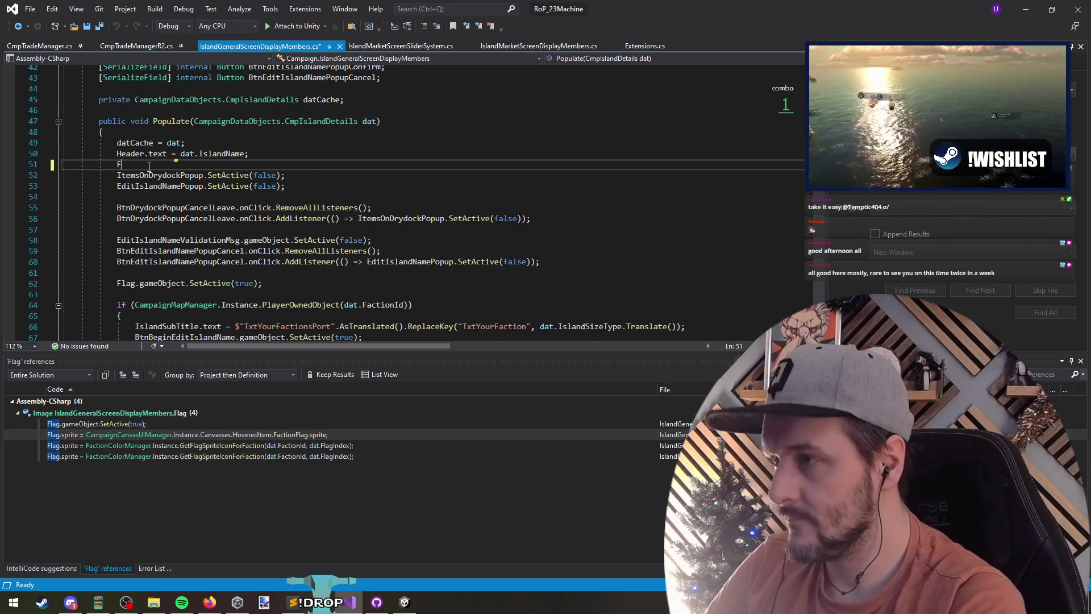
key(Tab)
text(ull;)
key(Return)
key(ctrl+s)
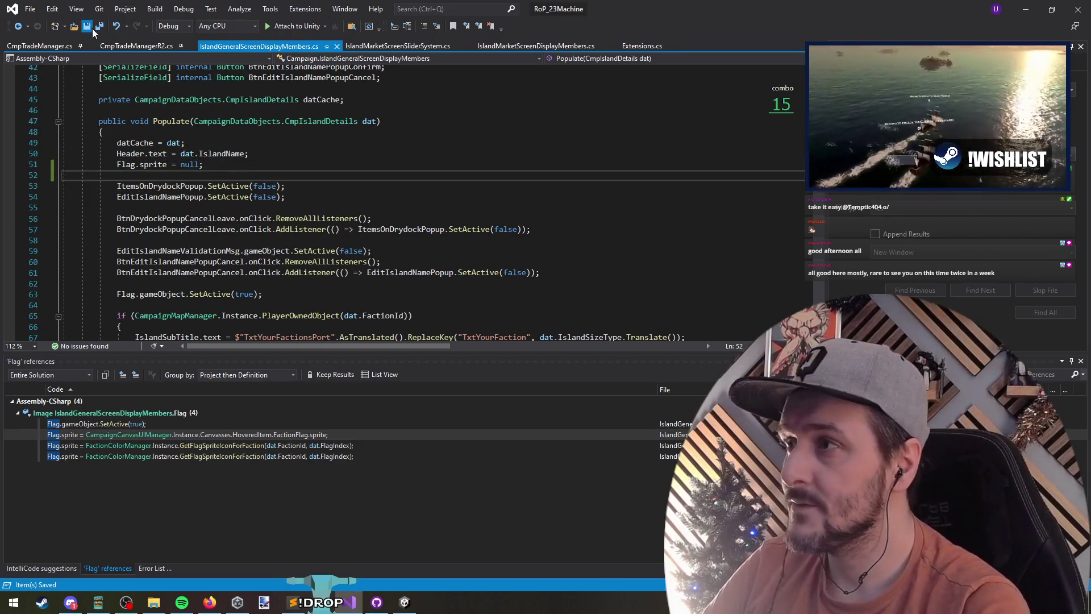
key(alt+Tab)
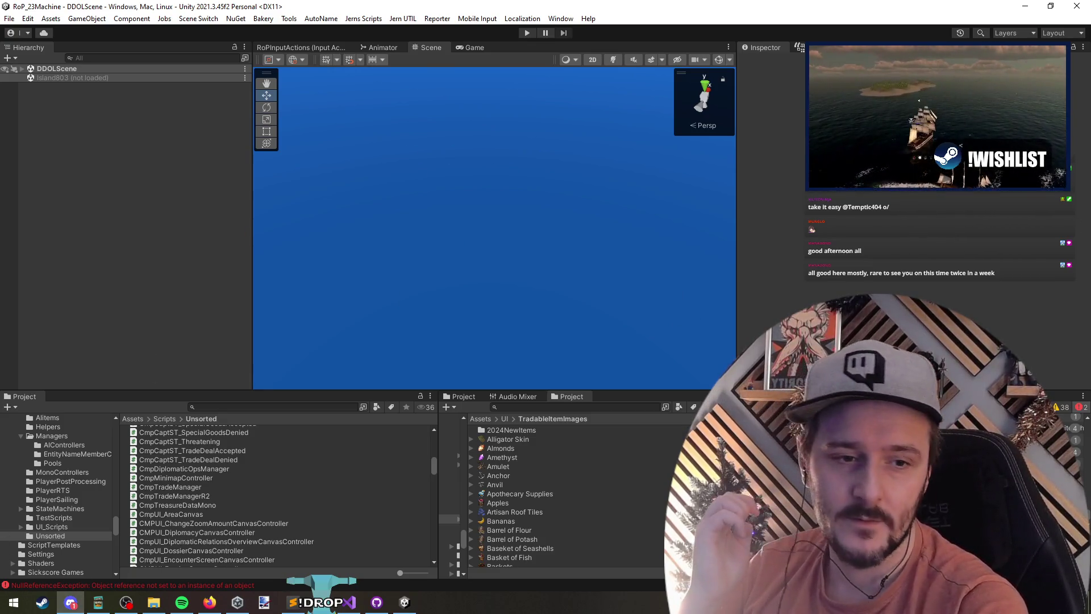
Step: Enter Play mode and continue the saved Rise of Piracy campaign into CampaignMap_1
key(ctrl+p)
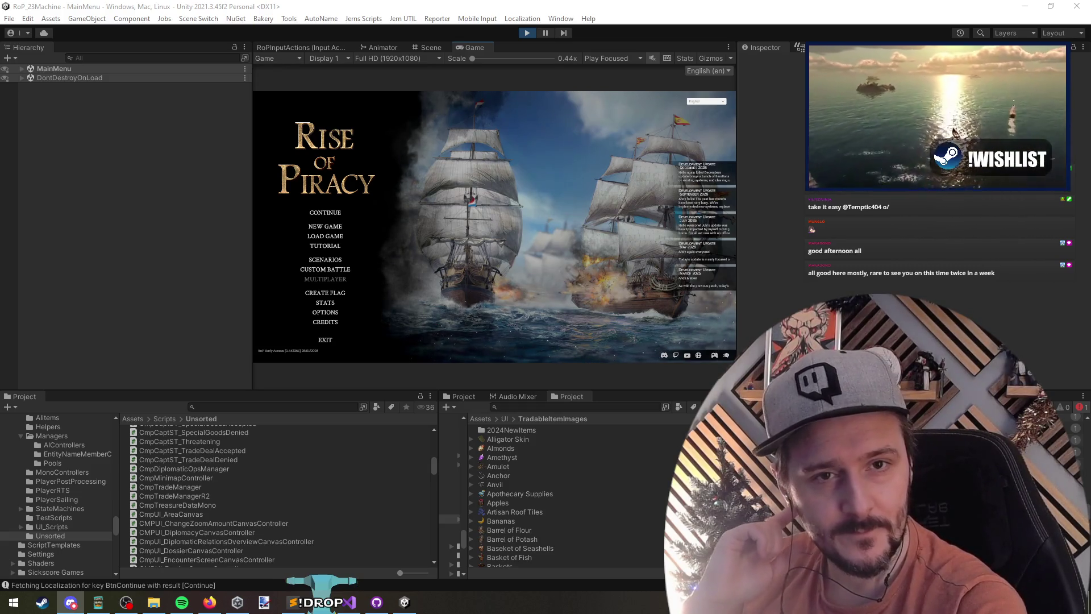
click(905, 242)
click(330, 212)
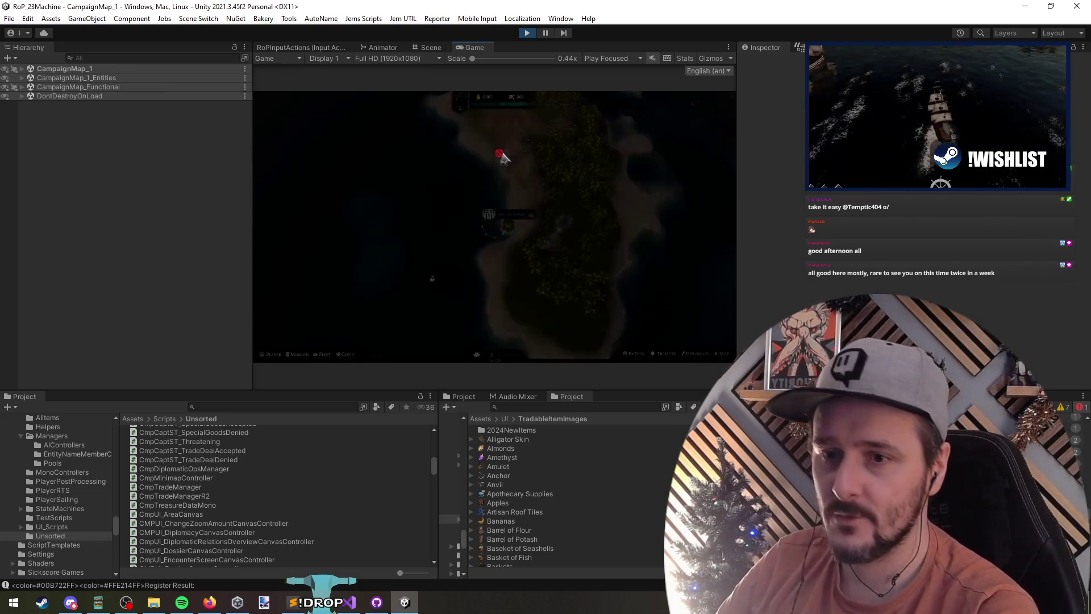
Step: Start sailing, briefly check line 54 in Visual Studio, then close Kamnet Refuge's information
click(430, 200)
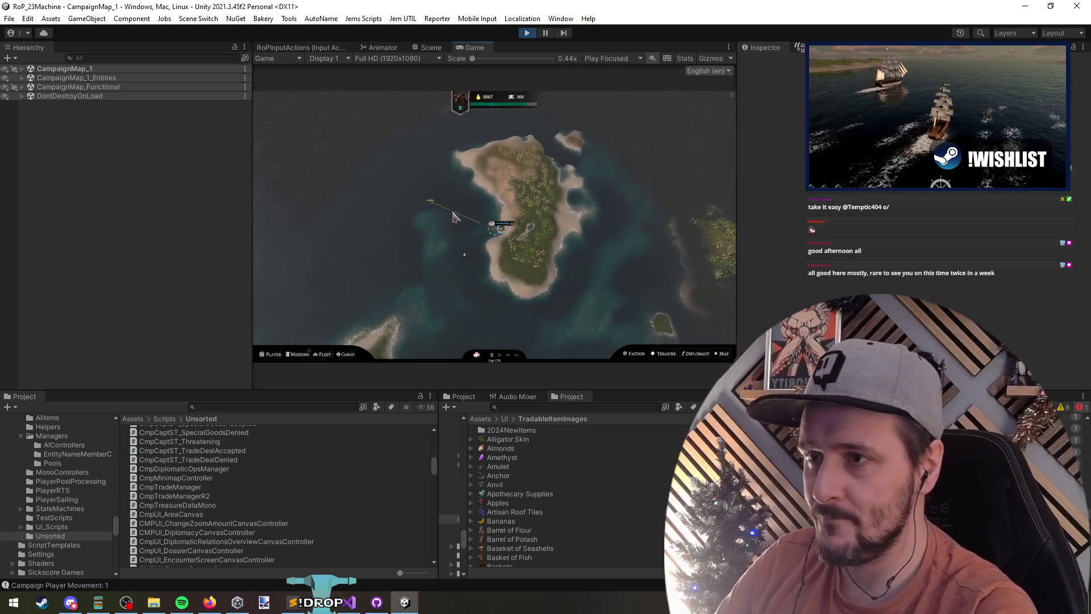
key(grave)
key(grave)
key(alt+Tab)
click(330, 201)
key(alt+Tab)
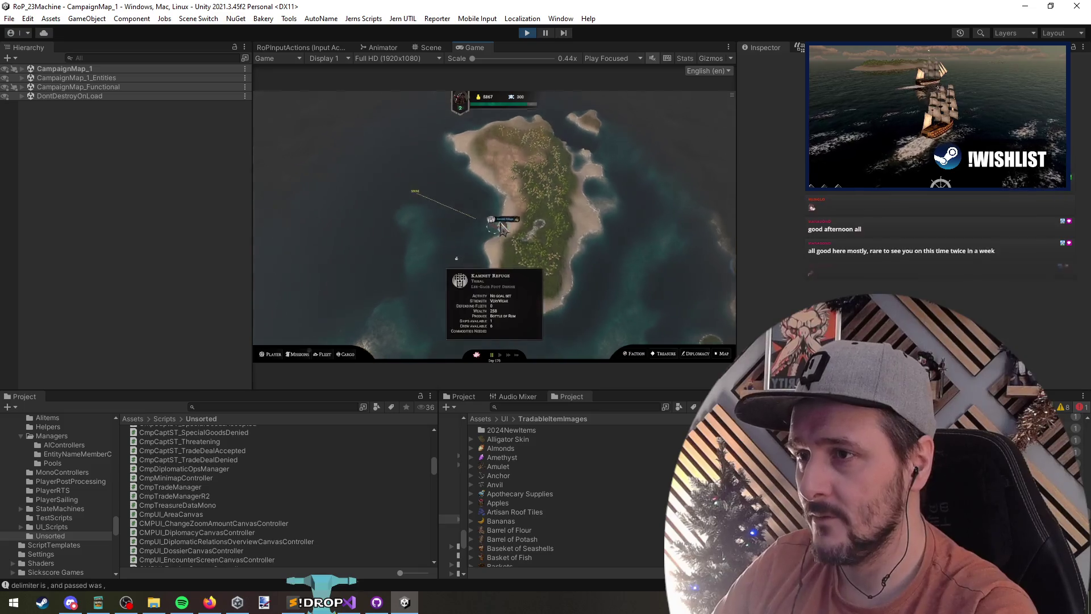
key(Escape)
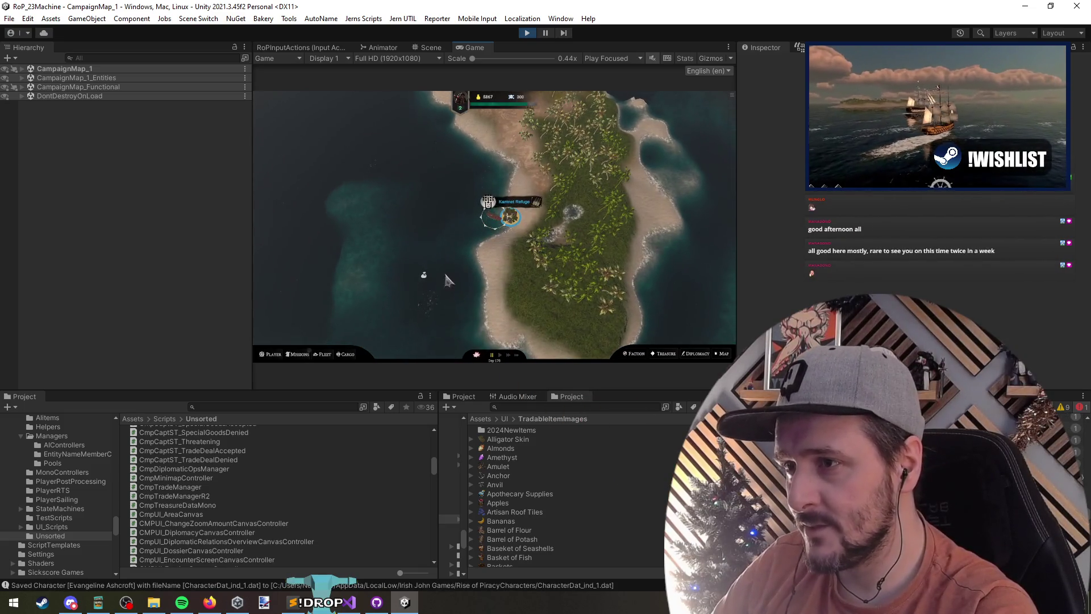
Step: Sail the ship west to Black Rock and open its market
scroll(445, 279, down, 3)
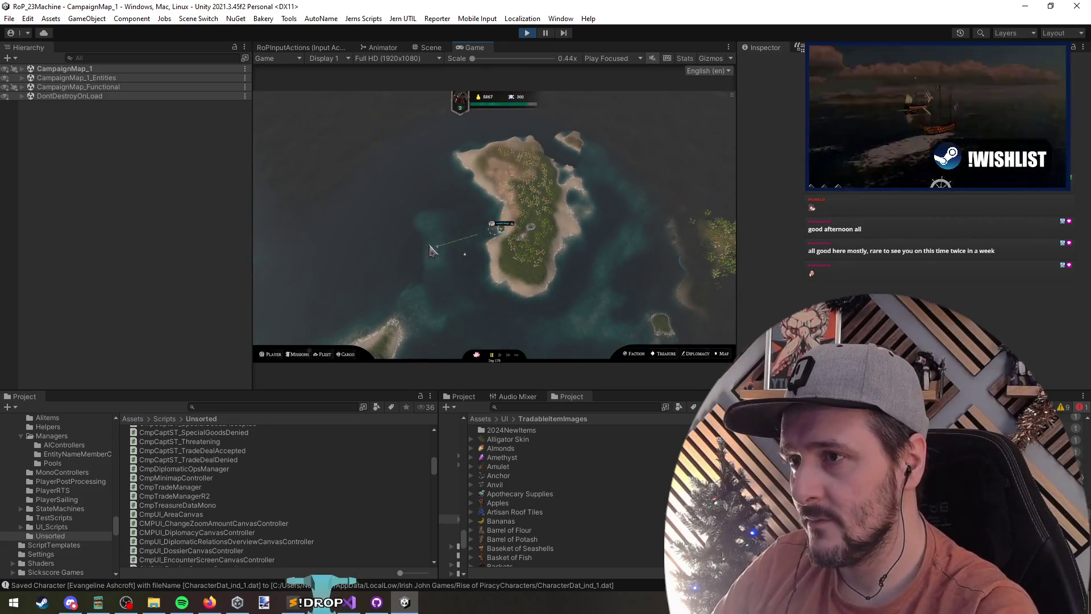
click(336, 252)
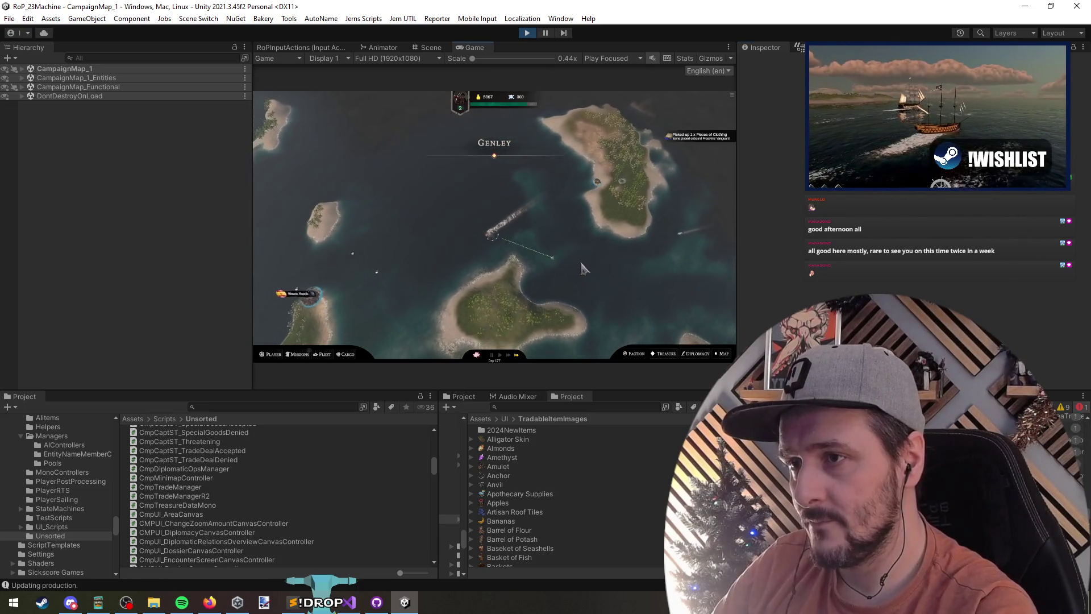
click(316, 279)
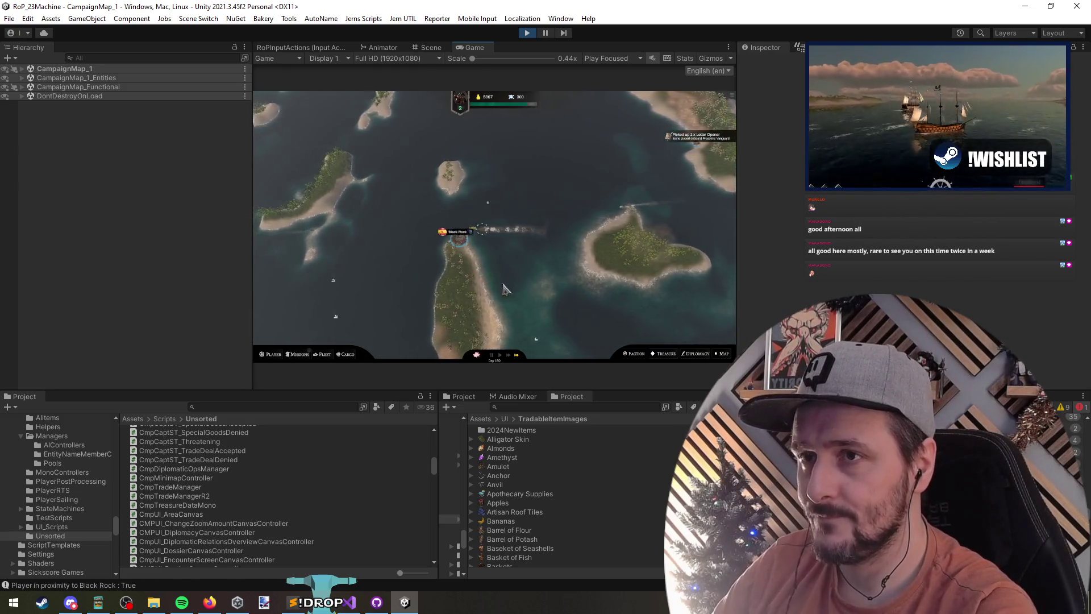
click(315, 197)
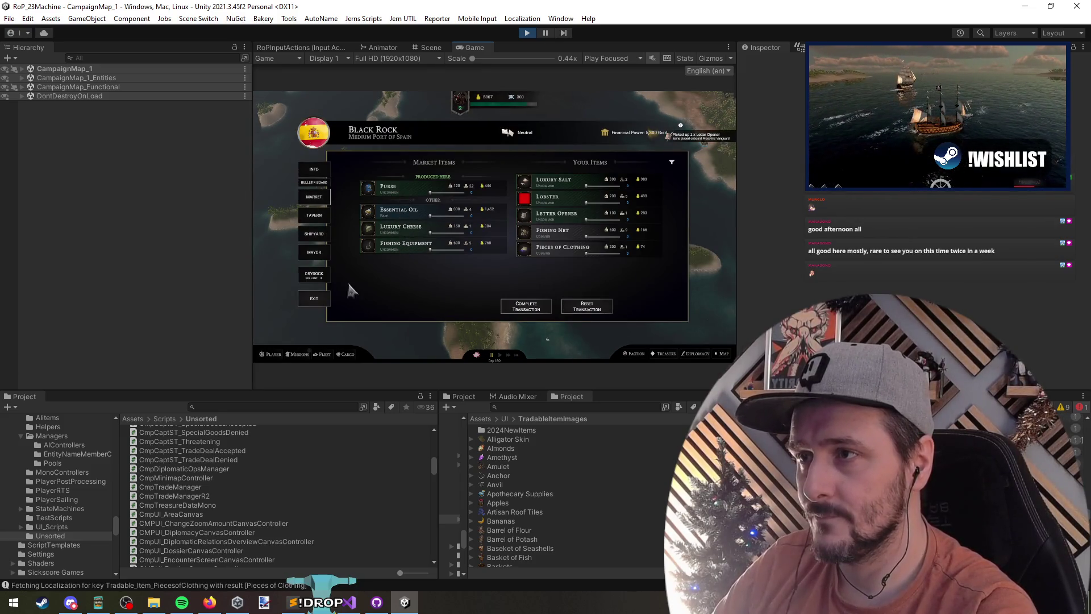
Step: Sail from Black Rock to Gilsano Skerry and inspect its market
click(303, 296)
click(529, 292)
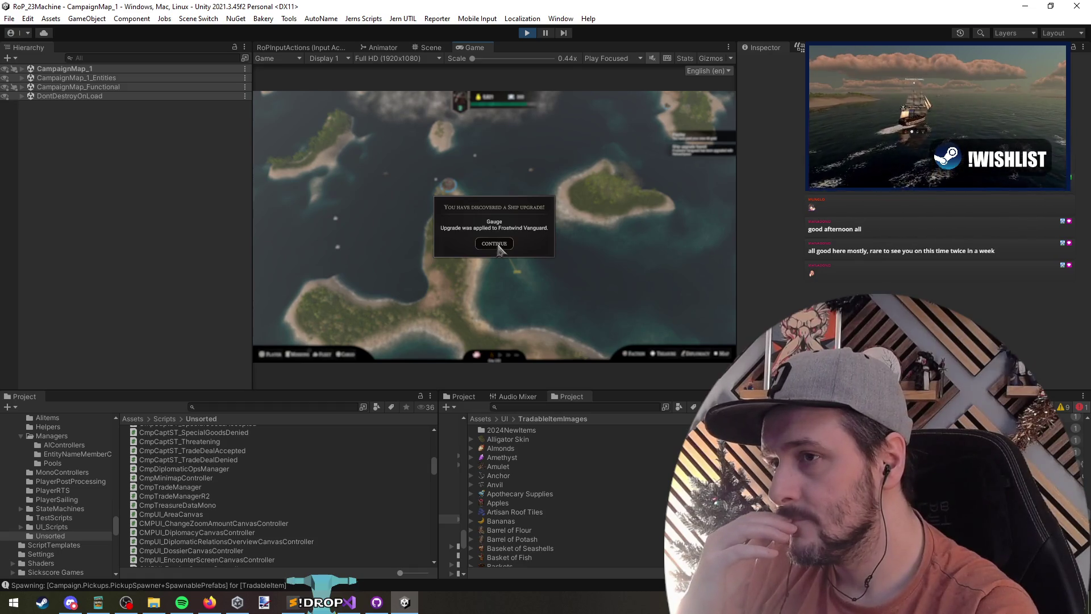
click(495, 245)
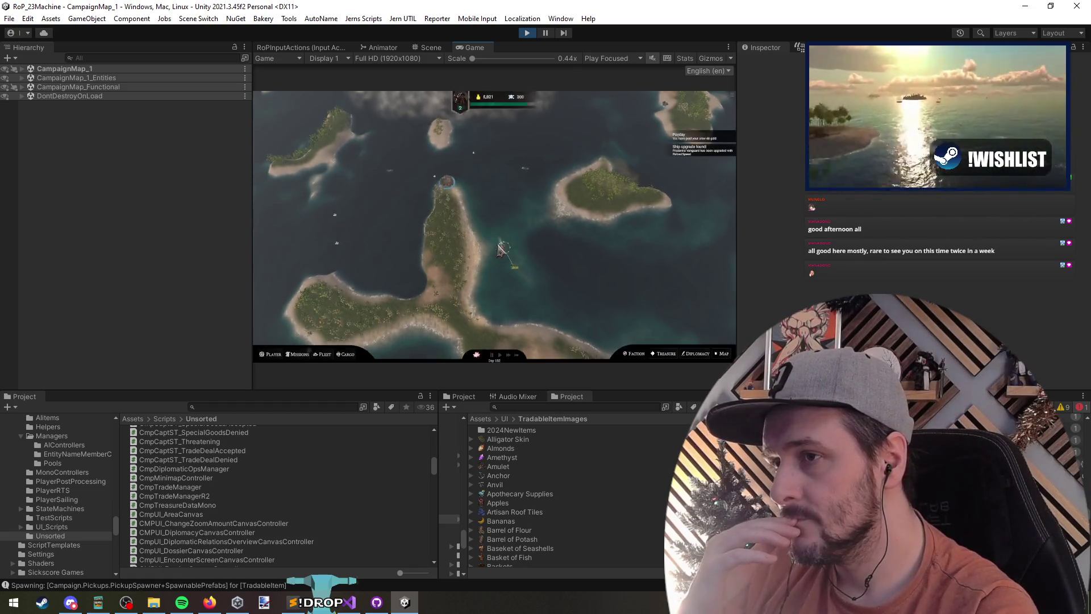
click(565, 279)
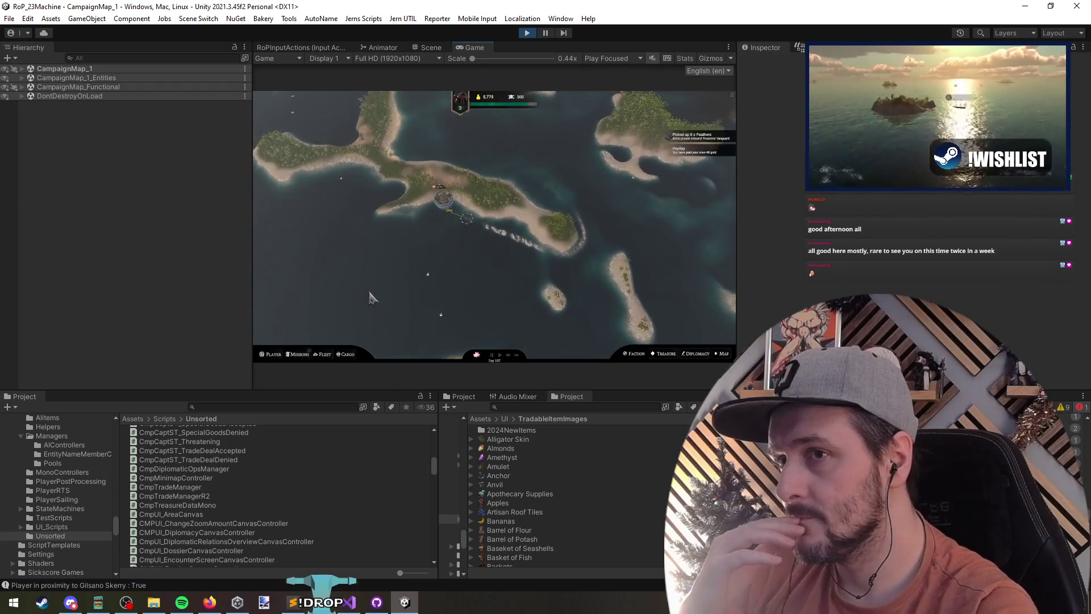
click(308, 197)
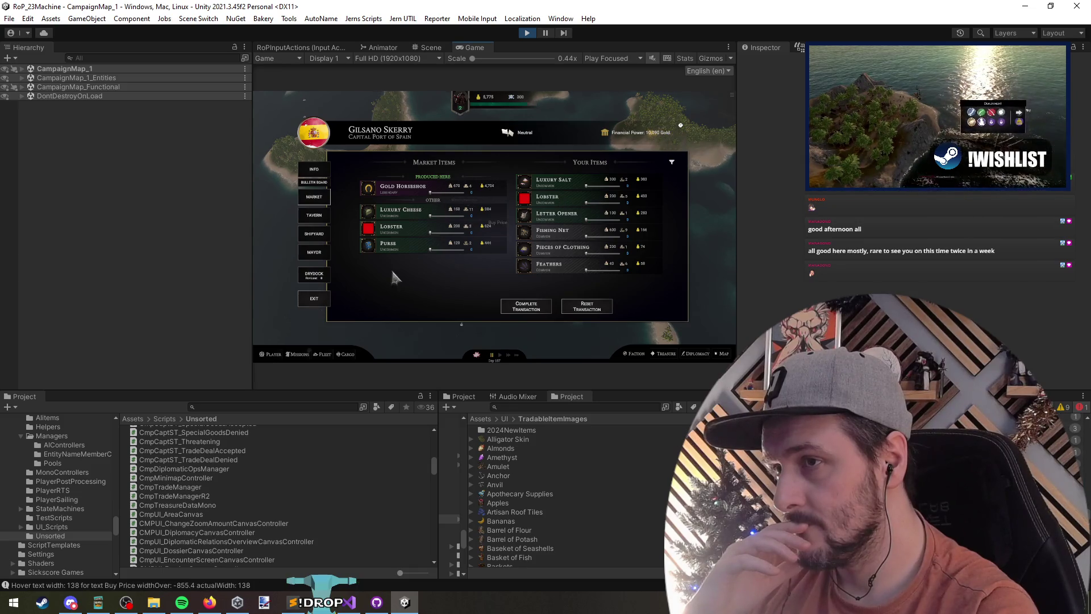
click(314, 298)
Step: Sail back to Black Rock and inspect its market goods
click(328, 173)
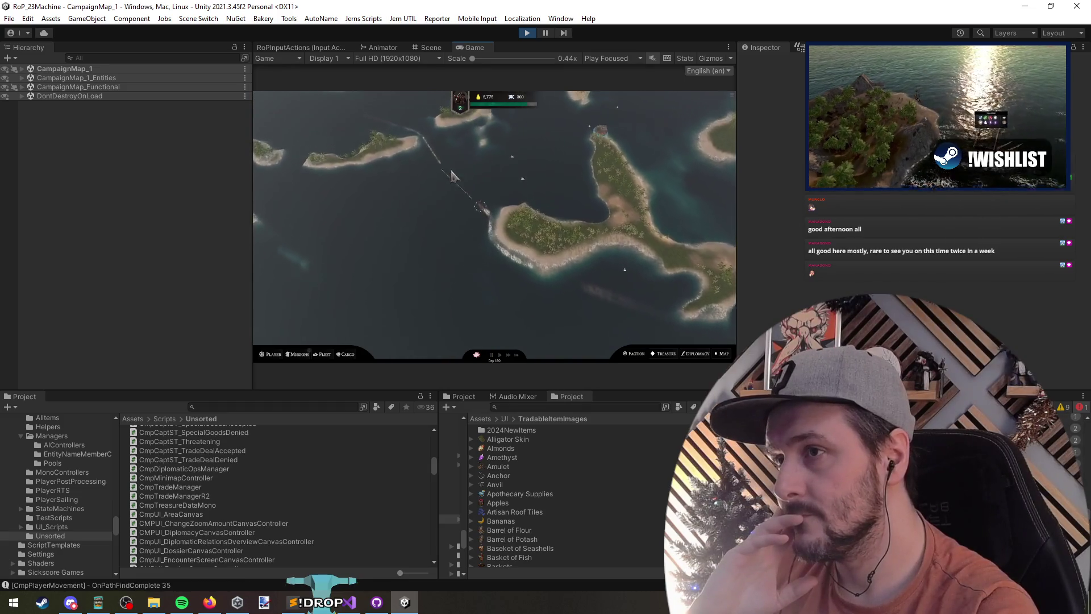
click(494, 252)
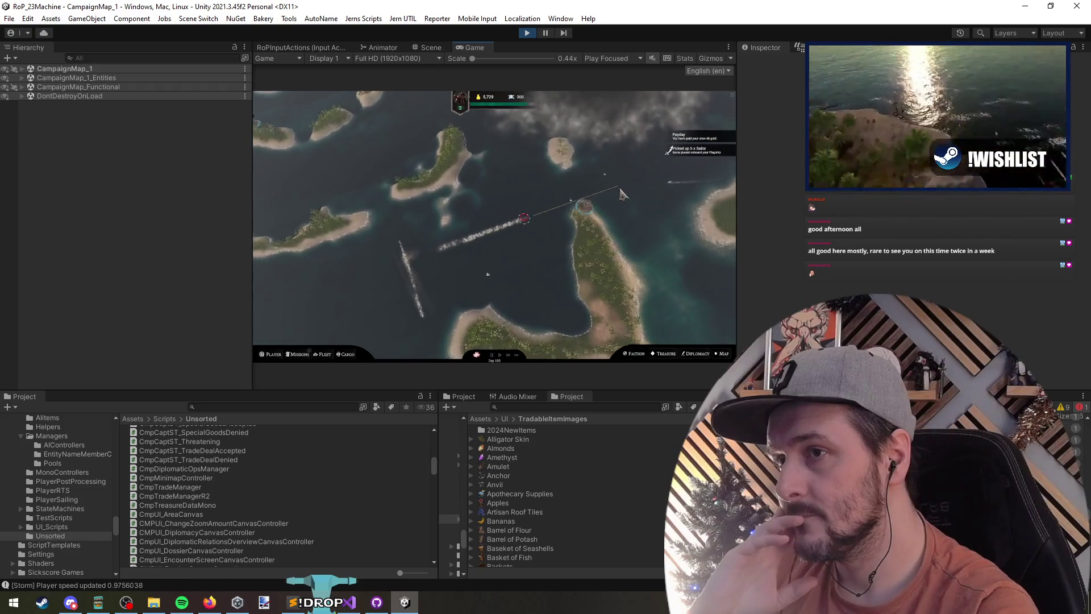
click(534, 223)
click(311, 199)
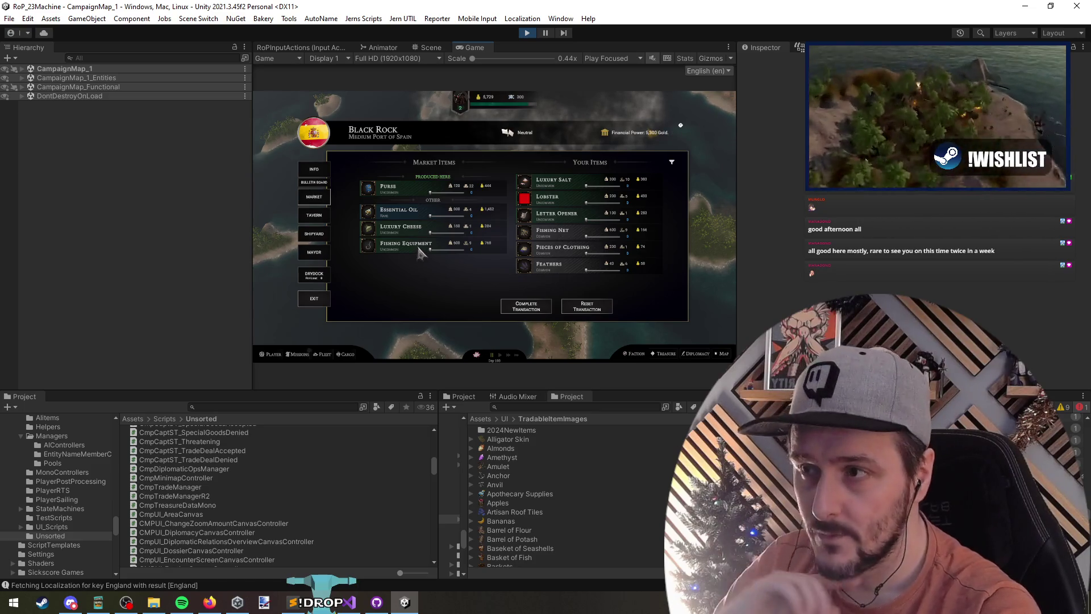
click(335, 322)
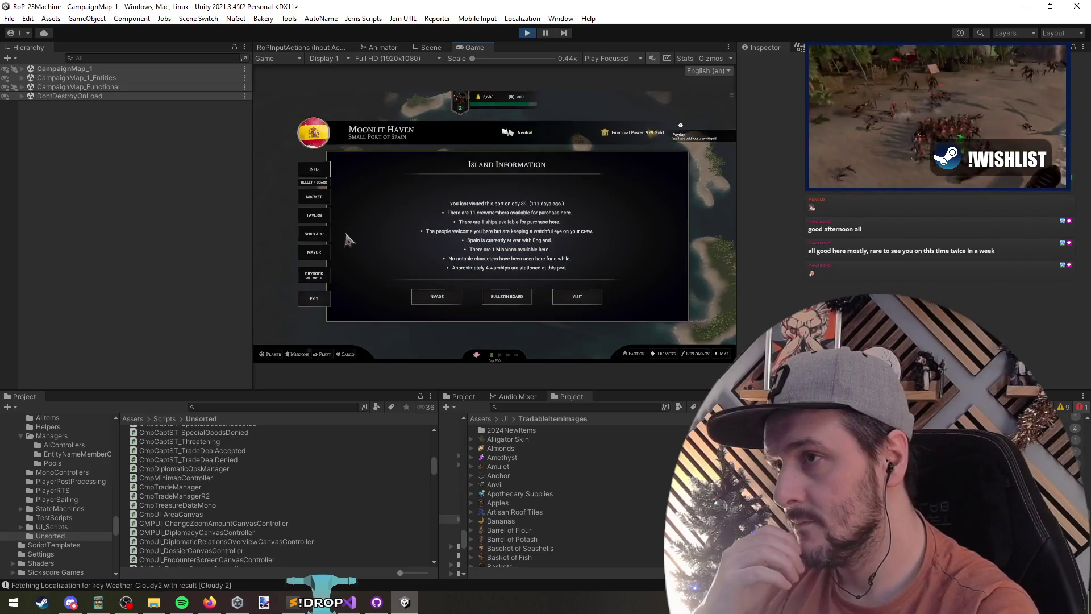
Step: Pass Moonlit Haven and Basmer Atoll, then reopen Black Rock's island information
click(313, 296)
click(492, 337)
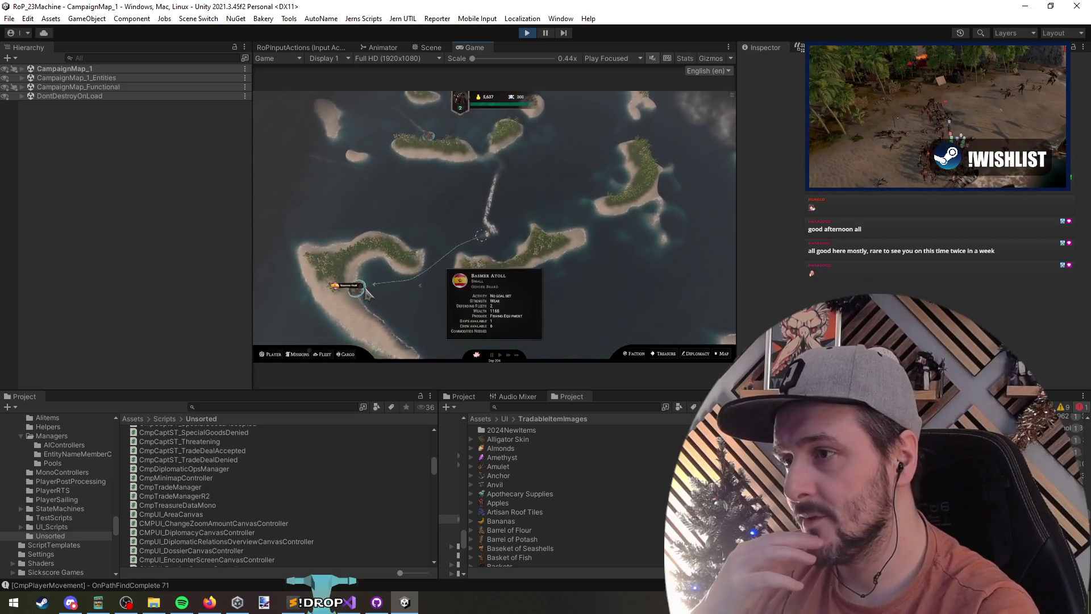
click(390, 310)
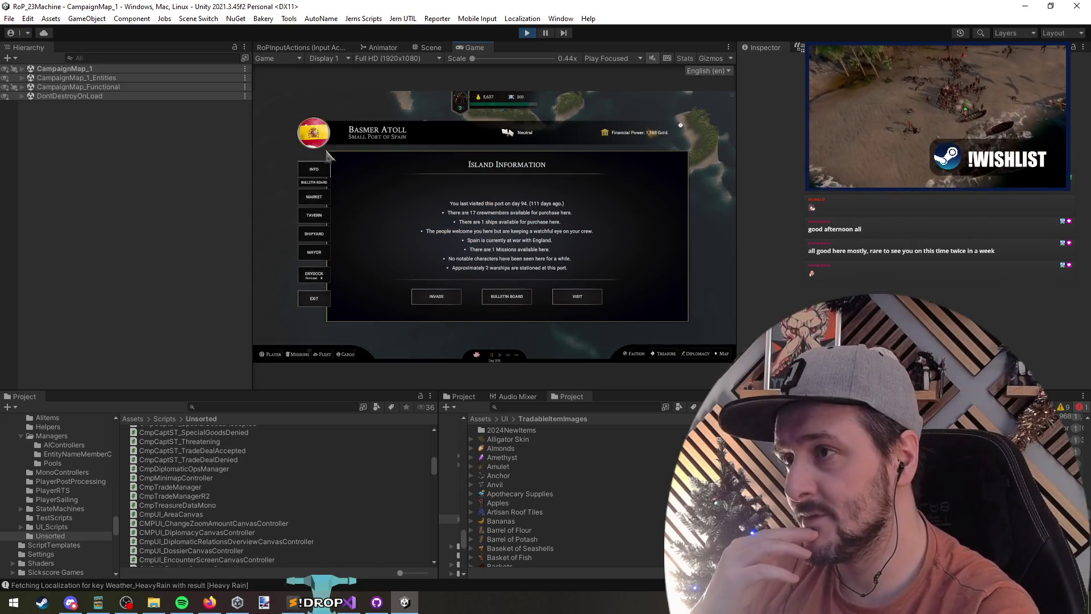
click(314, 298)
click(663, 260)
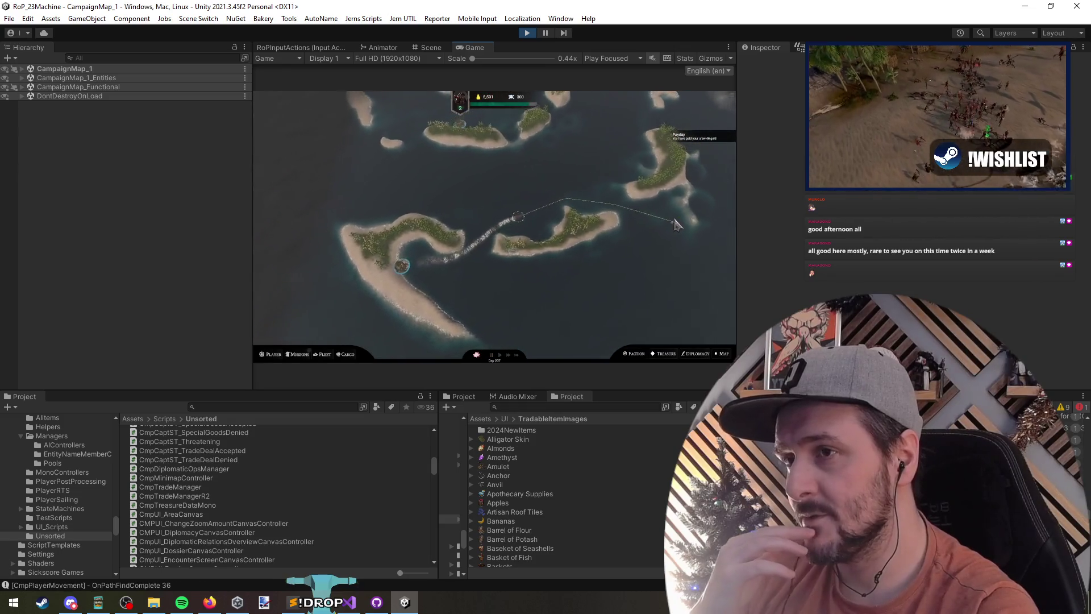
scroll(567, 324, up, 3)
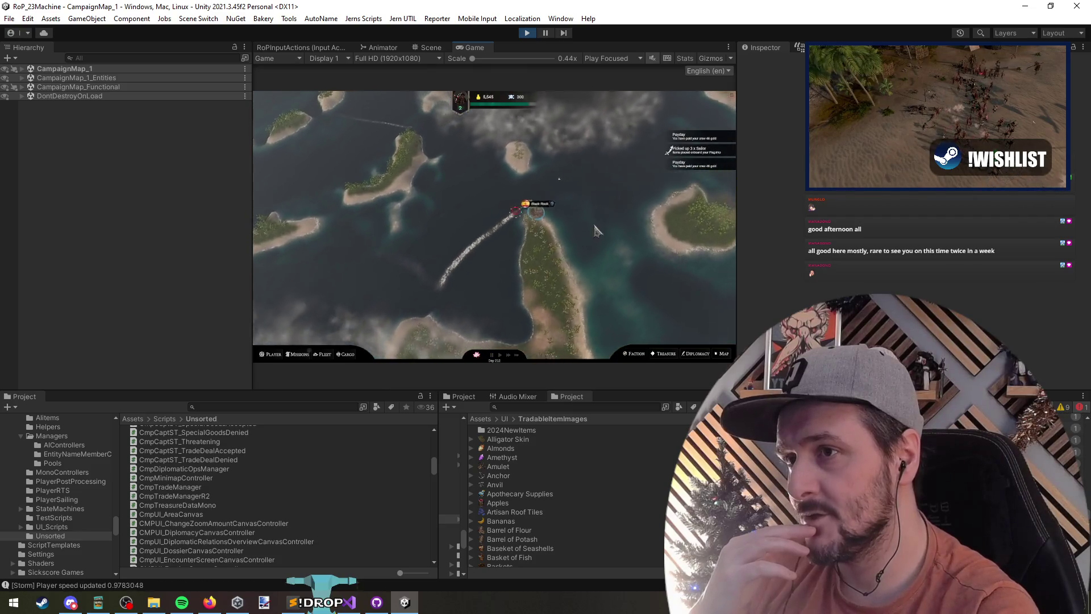
click(315, 299)
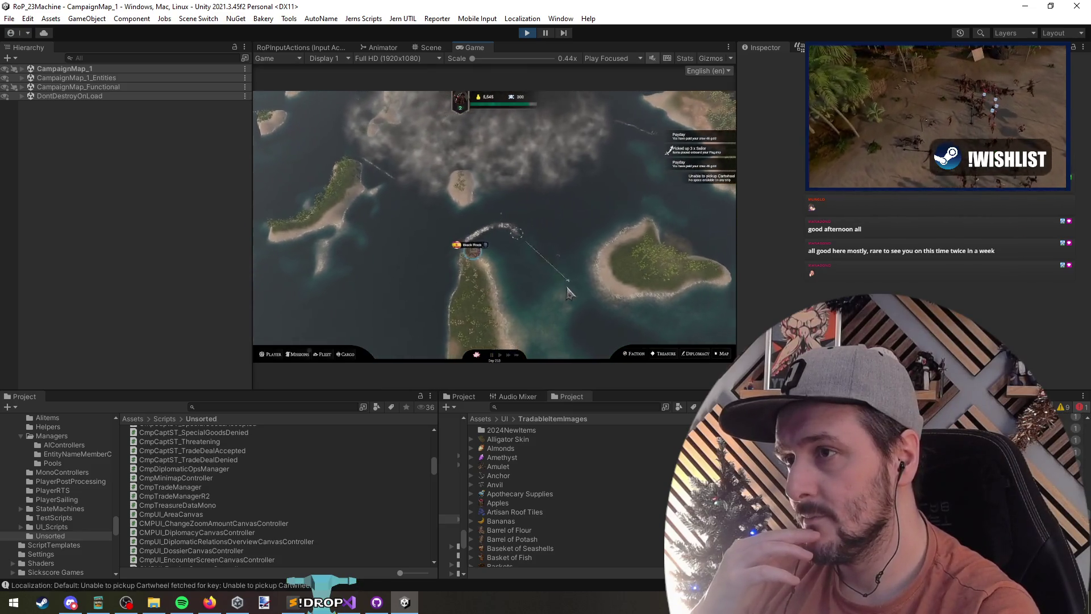
click(453, 246)
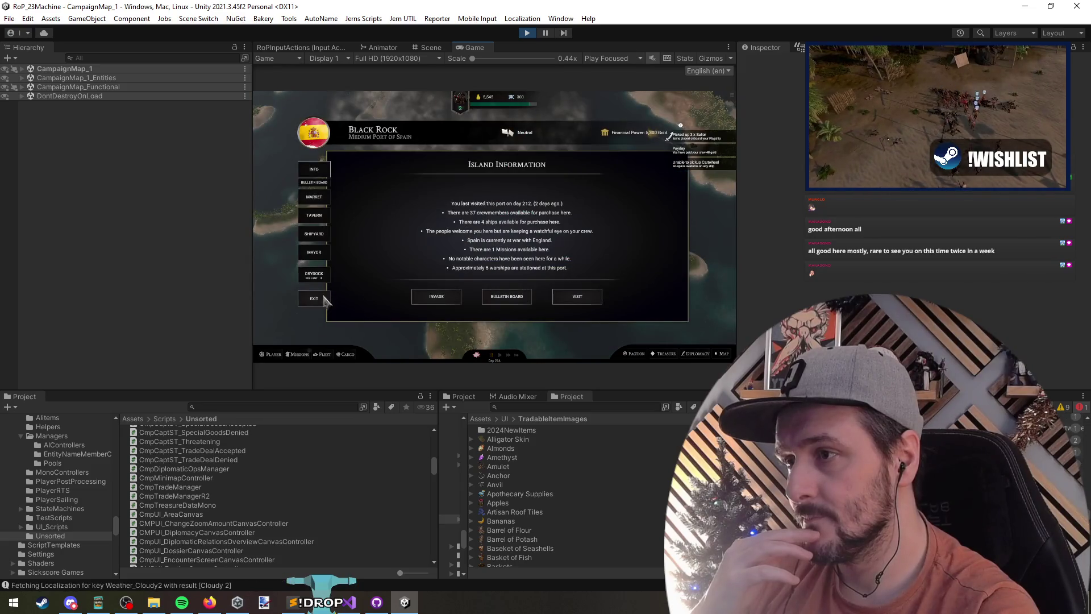
Step: Close and reopen Black Rock's island information, dismissing a fleet encounter along the way
click(327, 299)
click(479, 238)
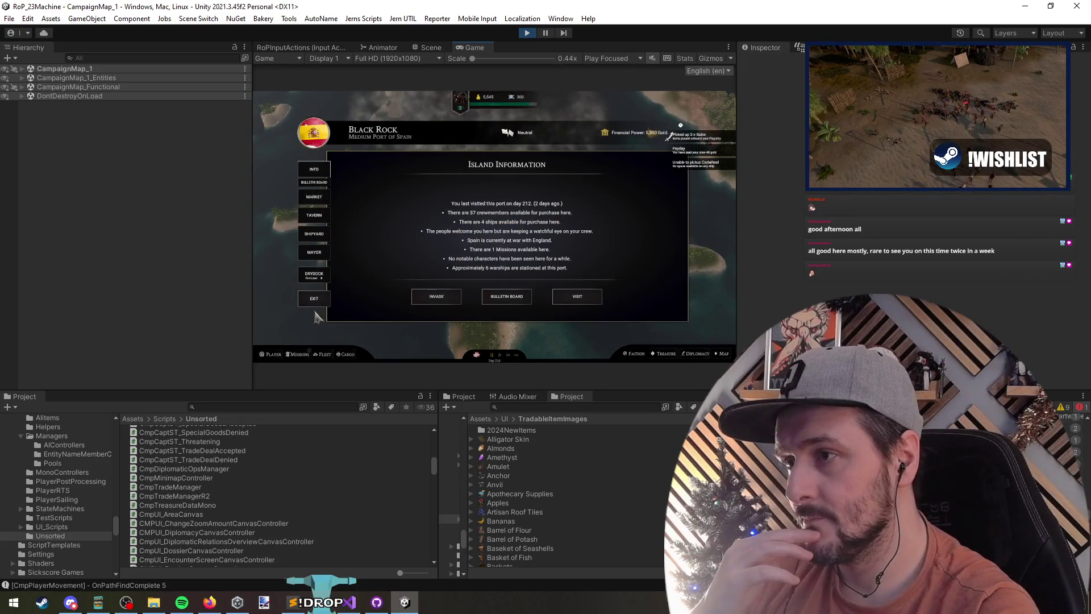
click(320, 300)
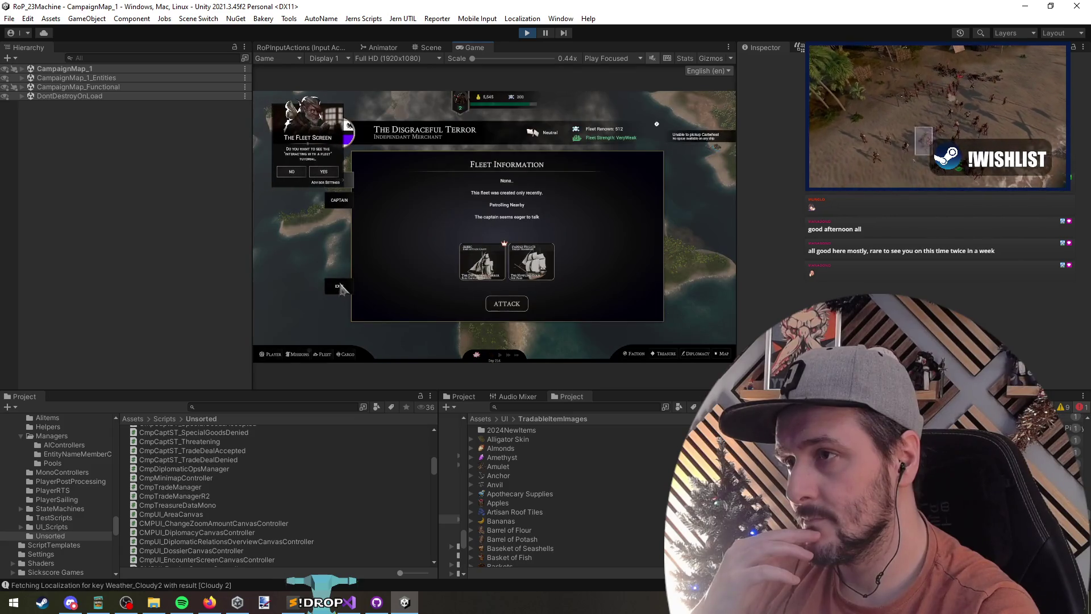
click(339, 287)
mouse_move(490, 253)
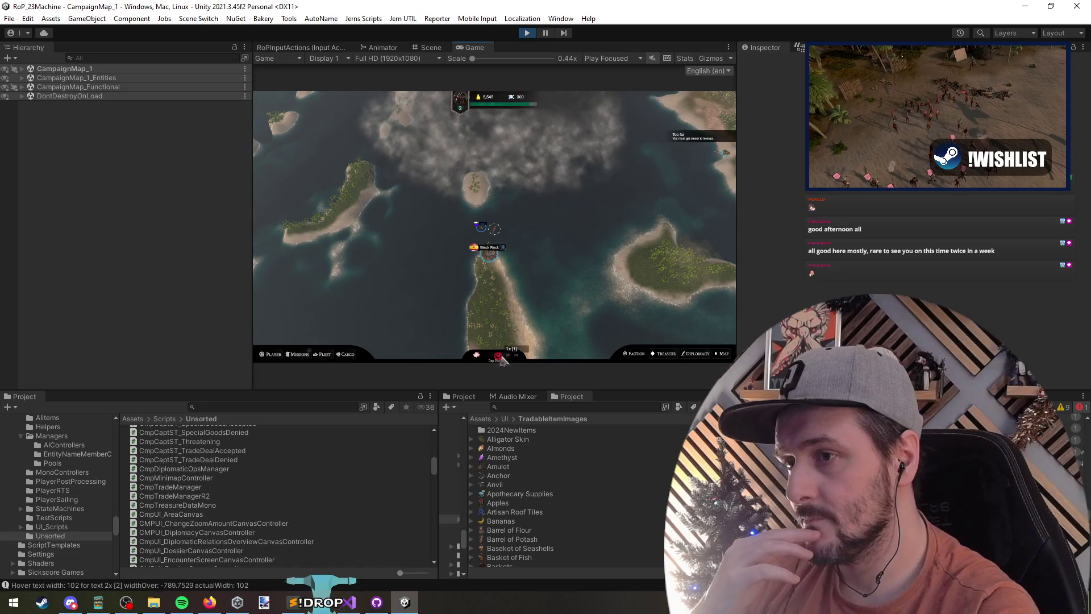
click(494, 260)
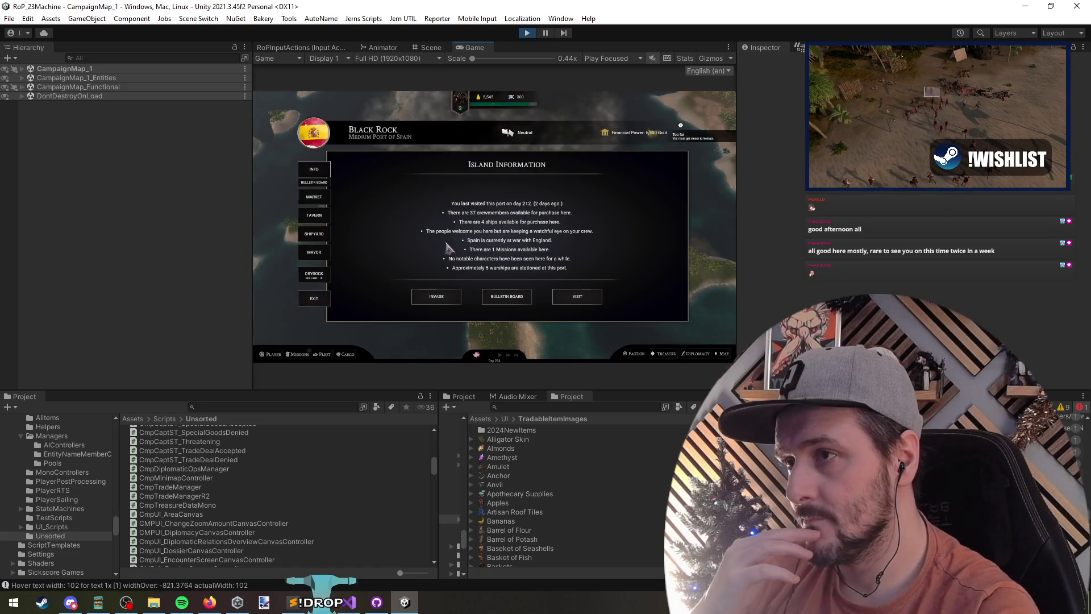
key(Escape)
Step: Move the ship beside Black Rock, dismiss the fleet encounter, and check its island information
mouse_move(481, 226)
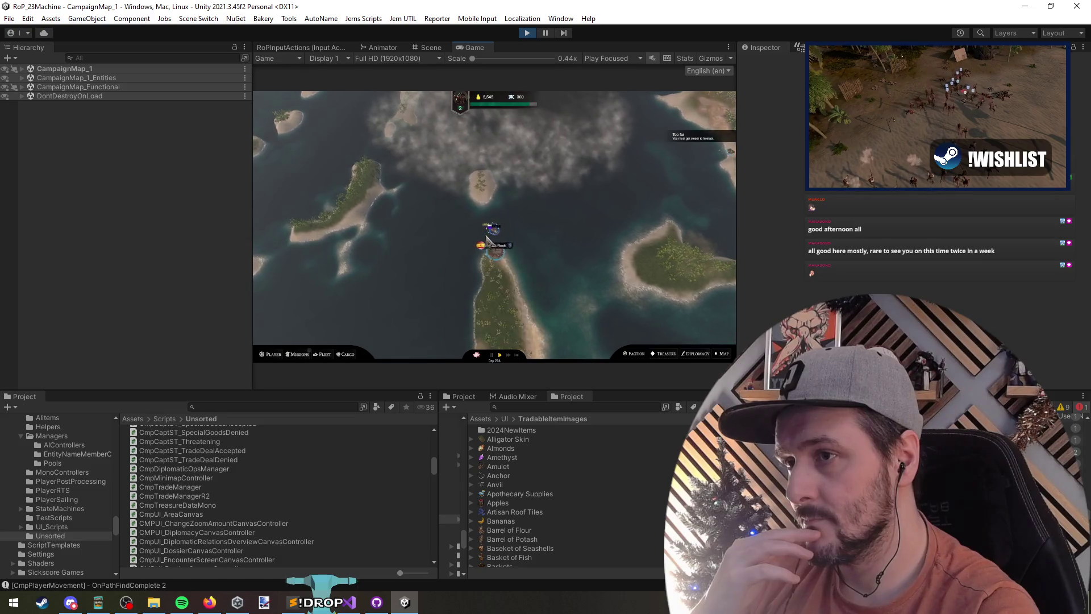
click(523, 241)
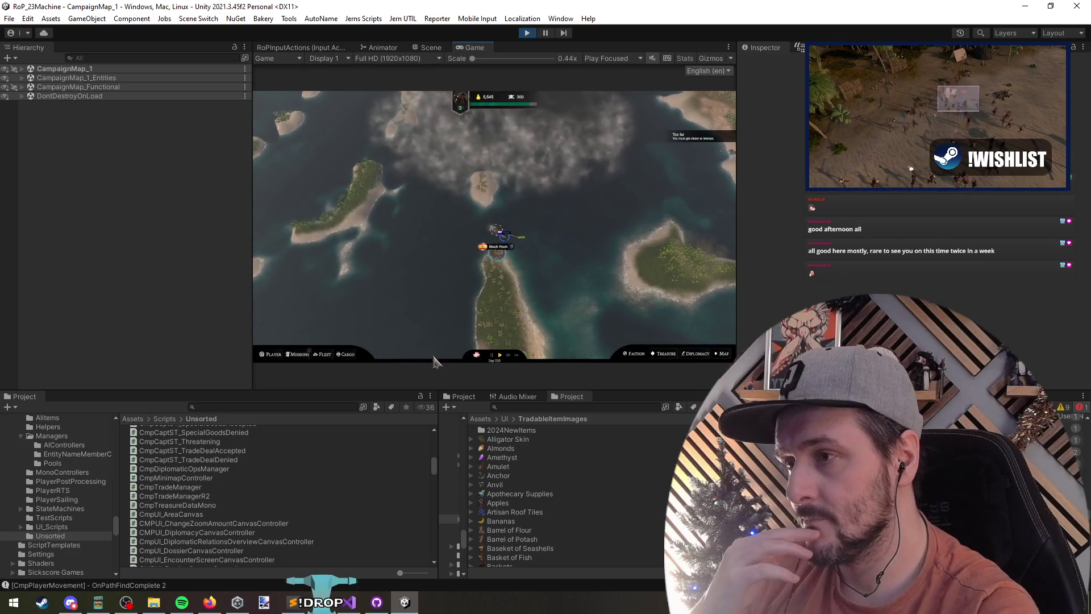
mouse_move(511, 248)
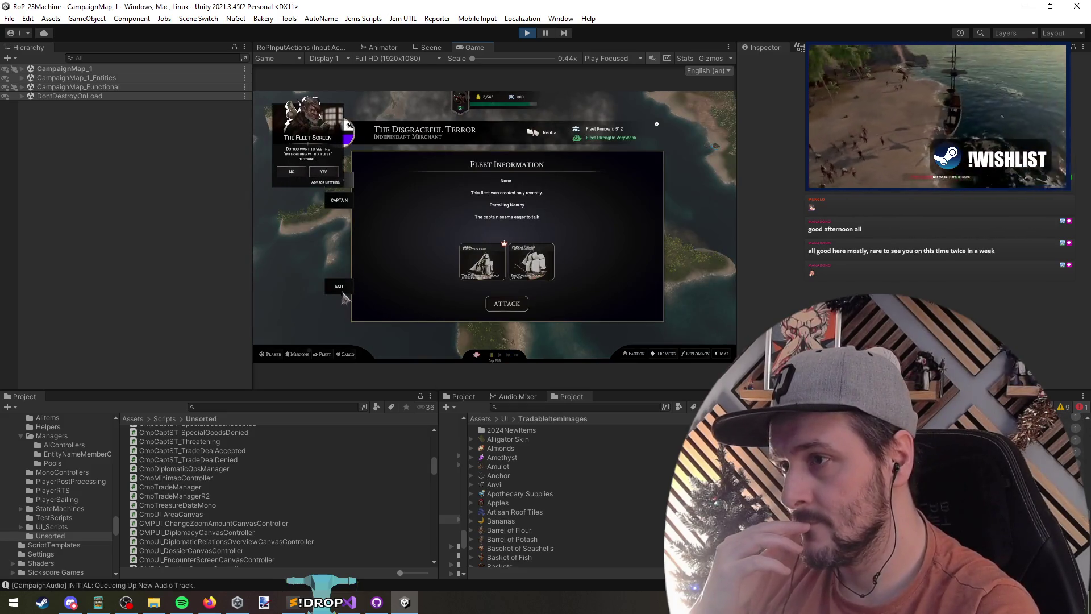
key(Escape)
click(480, 241)
click(313, 300)
Step: Check Black Rock's information twice more, then sail toward Kamnet Refuge
click(488, 240)
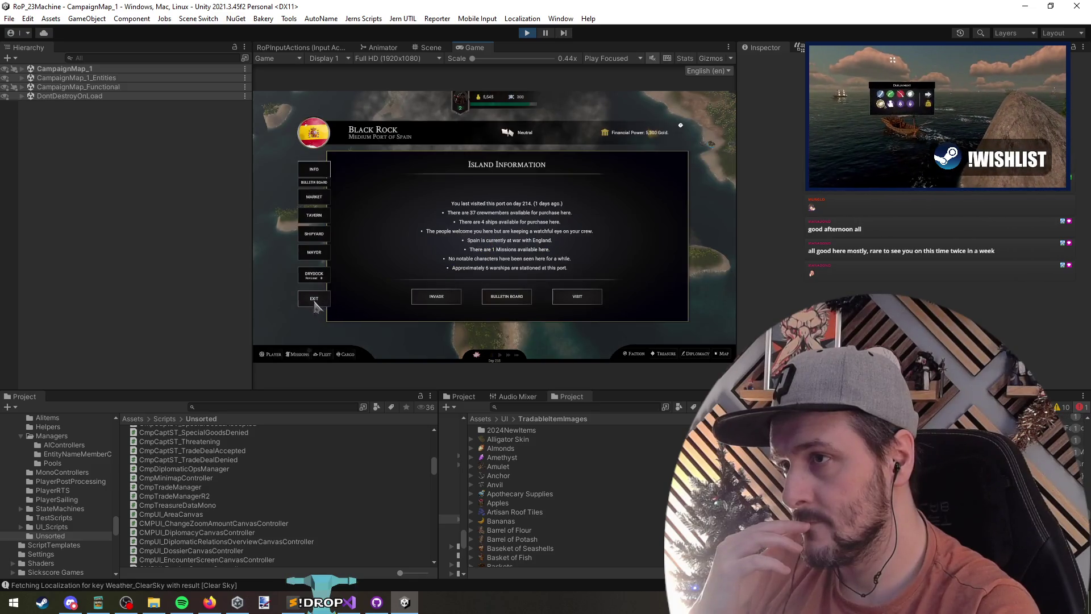
click(315, 302)
click(328, 298)
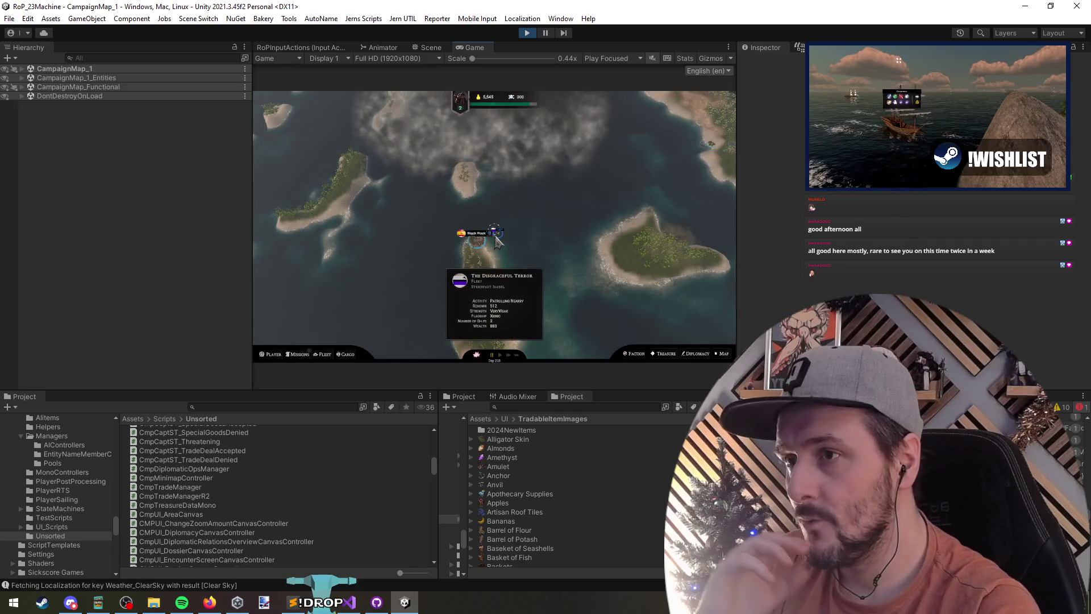
click(496, 241)
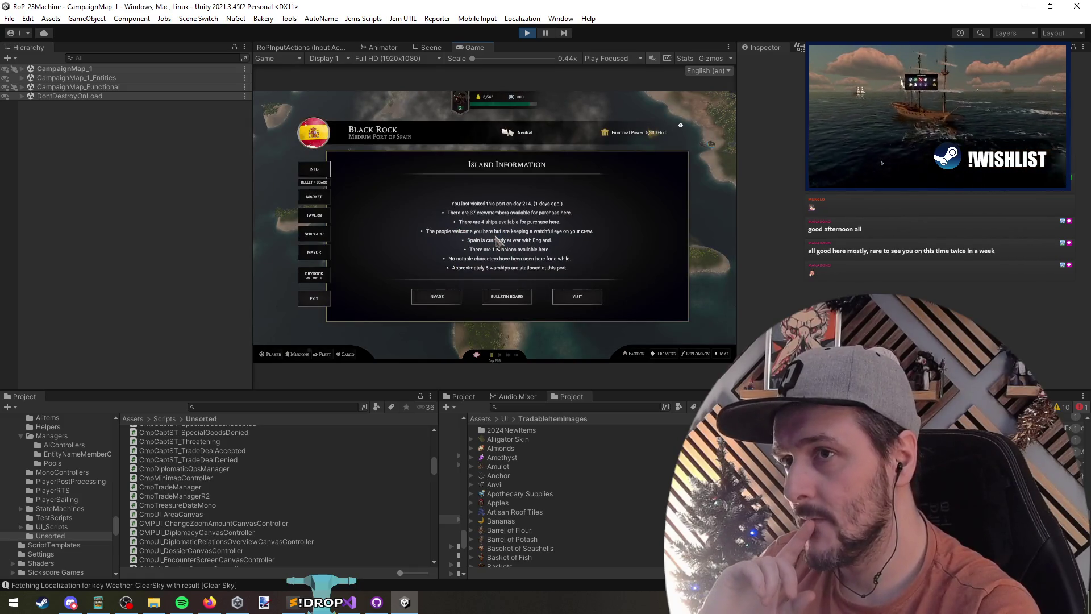
click(328, 298)
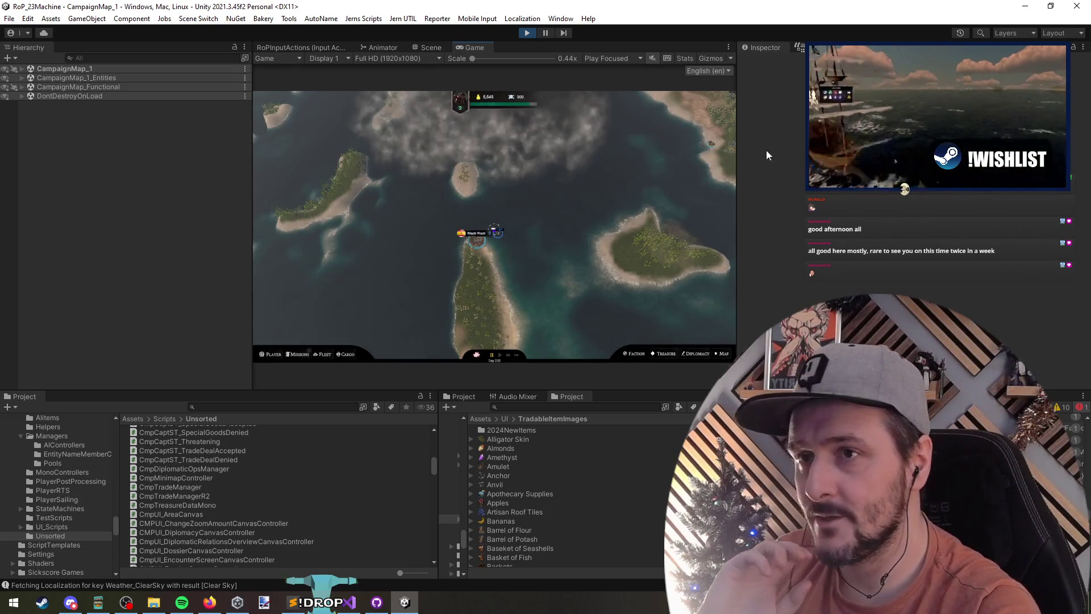
click(699, 146)
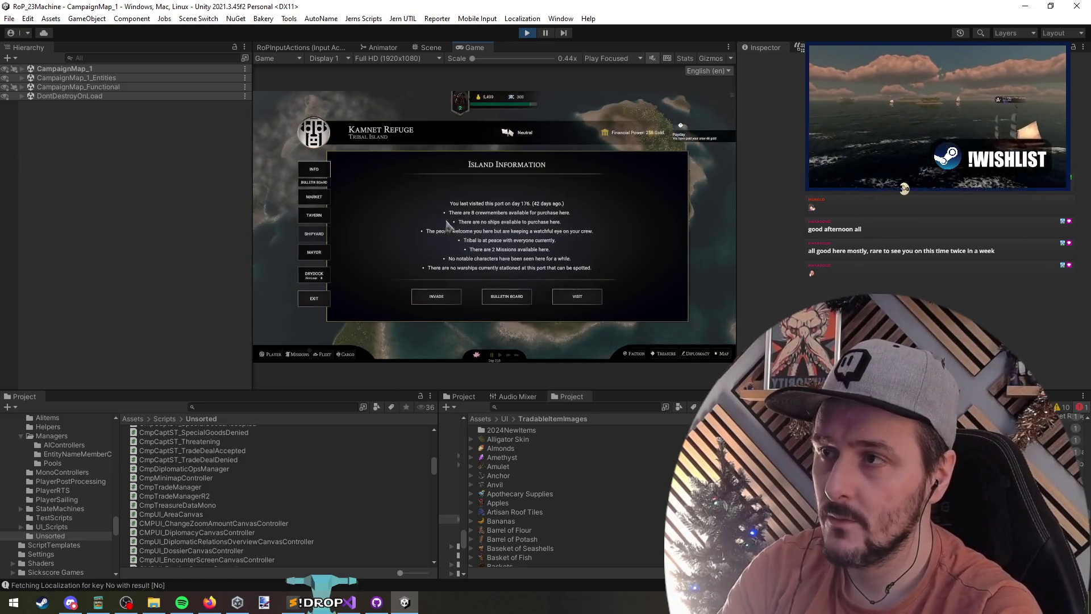
Step: Reopen Kamnet Refuge's island information showing the skull flag, then switch to Visual Studio at line 53
click(323, 305)
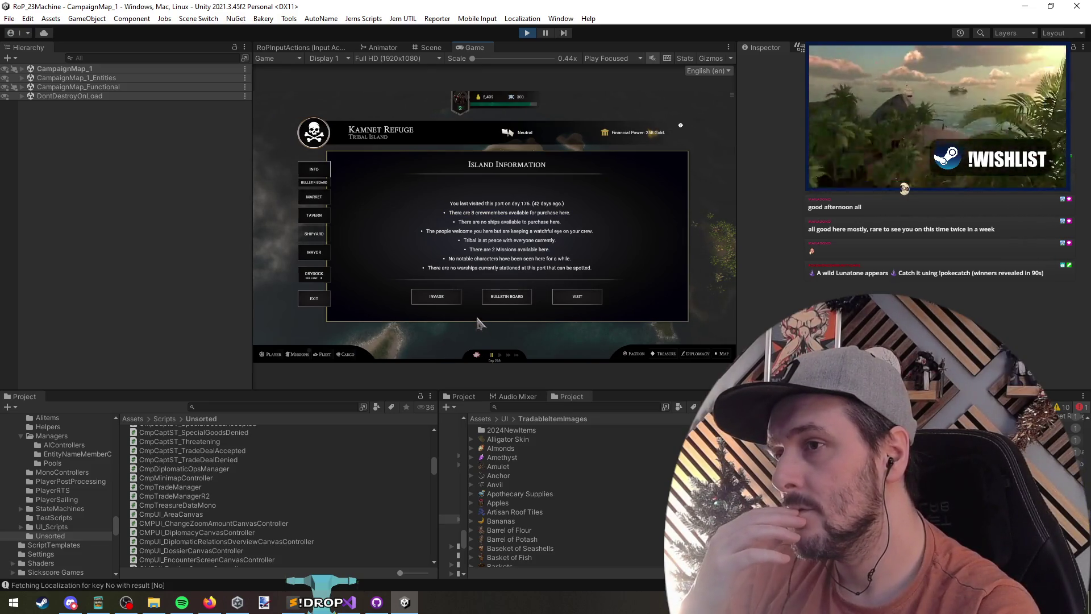
click(304, 299)
click(489, 240)
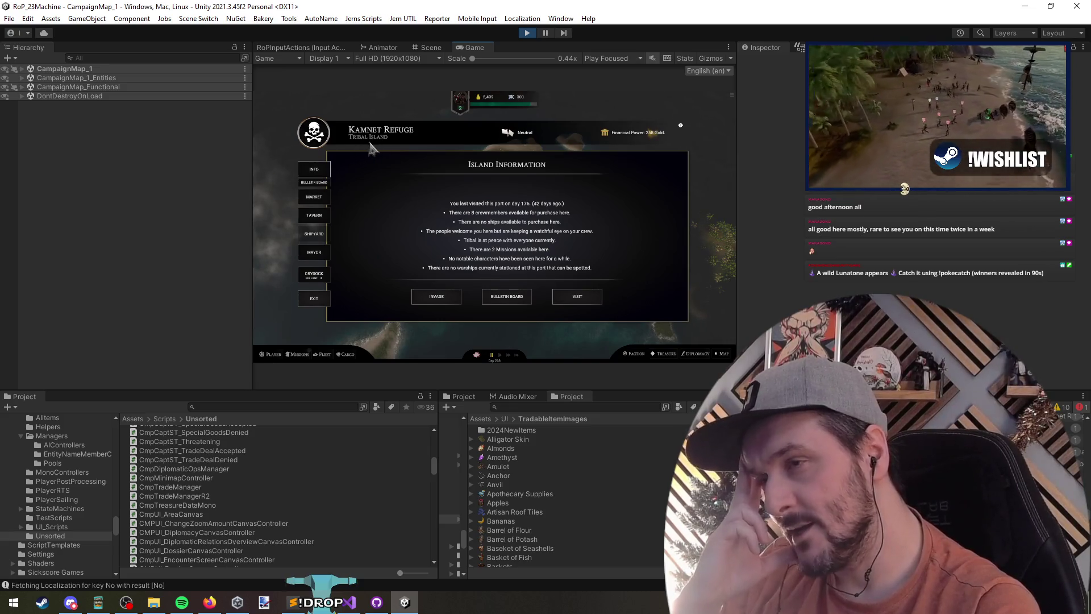
click(345, 604)
click(323, 189)
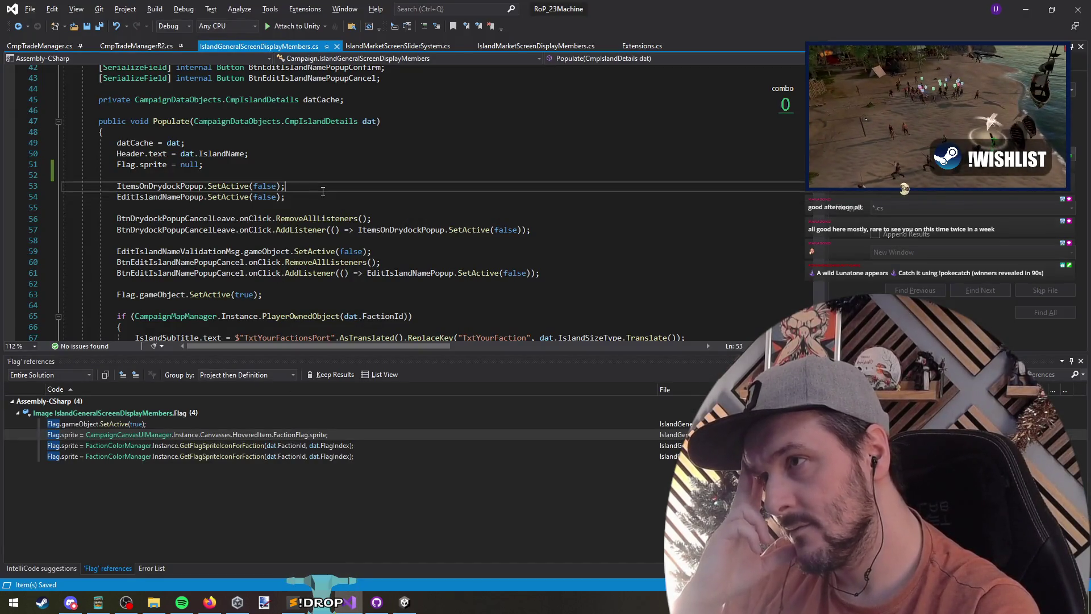
Step: Scroll Populate to line 119 and select the tribal-faction Flag.sprite assignment, then return to Unity
scroll(364, 269, down, 15)
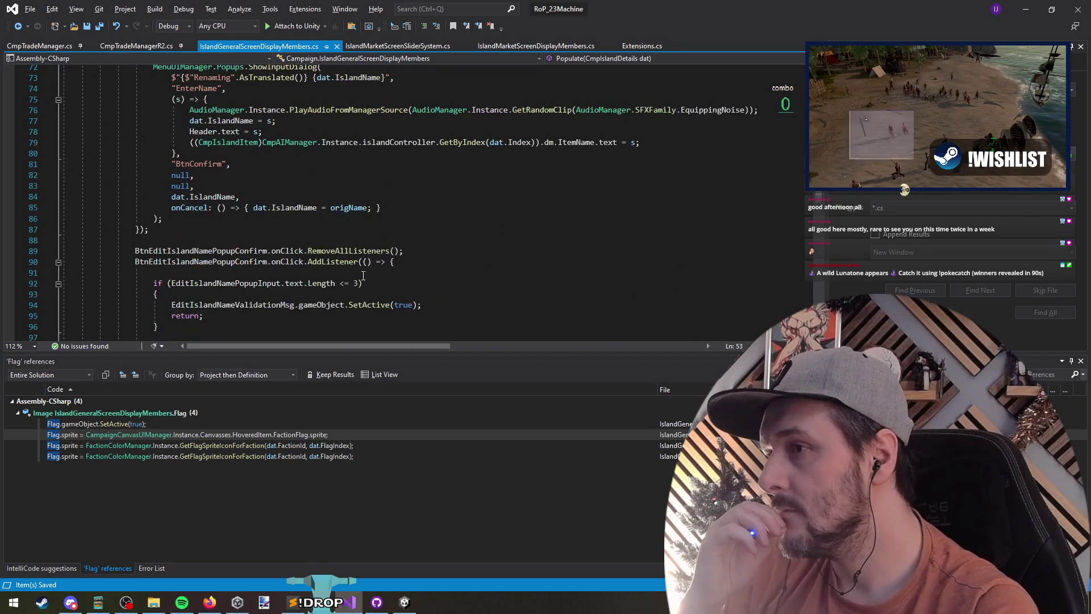
scroll(363, 269, down, 4)
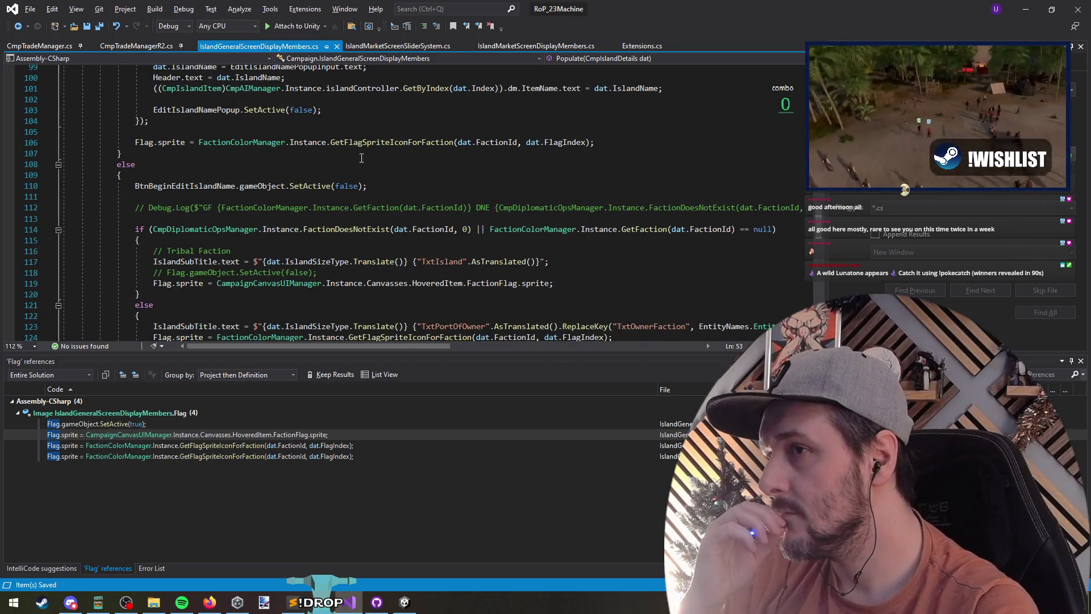
click(367, 142)
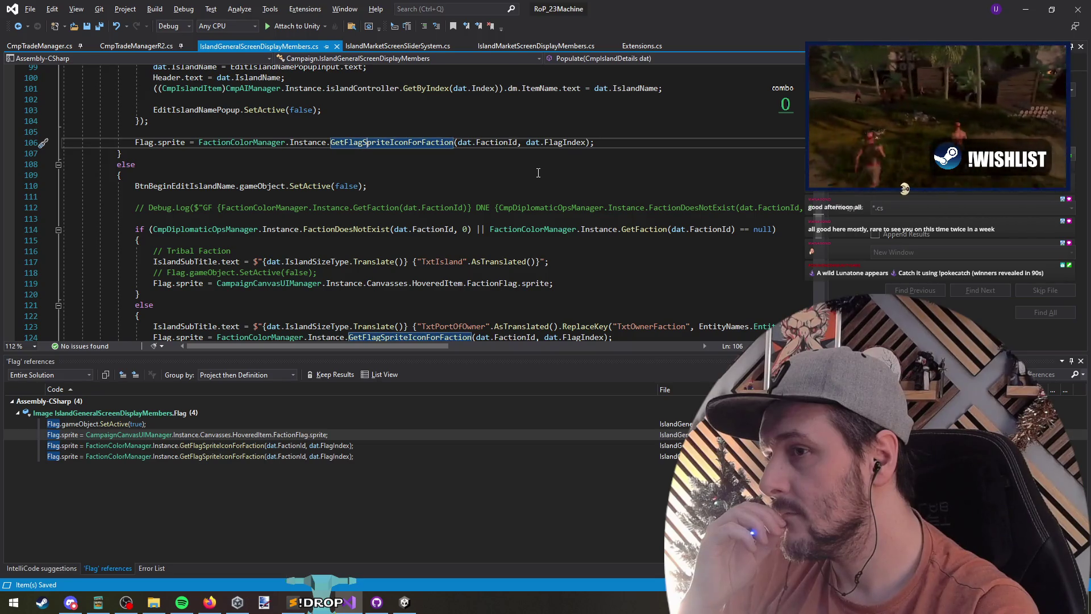
scroll(538, 173, down, 2)
triple_click(386, 219)
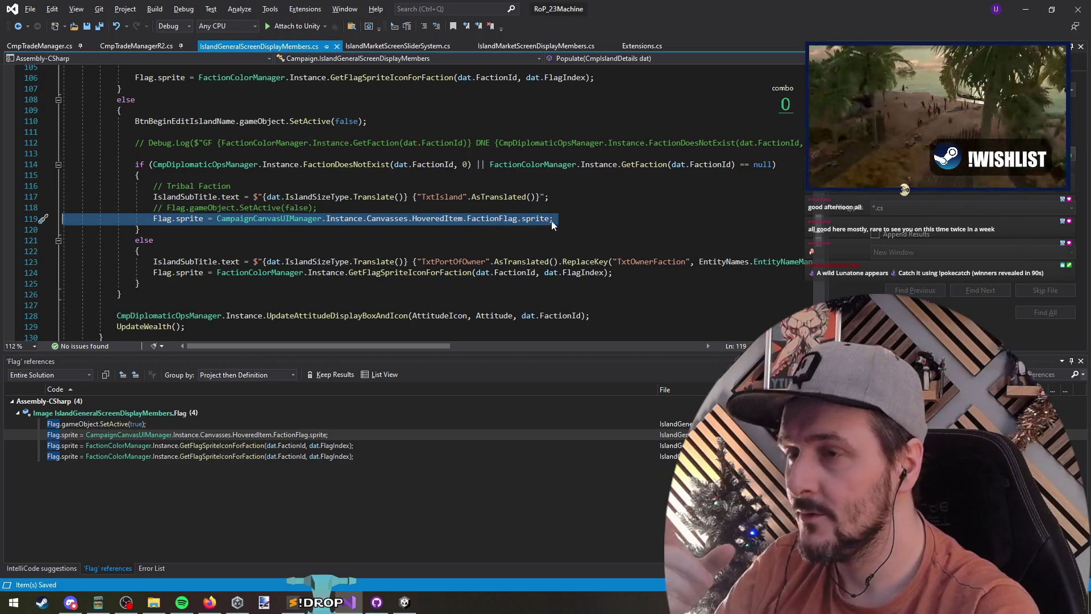
click(642, 218)
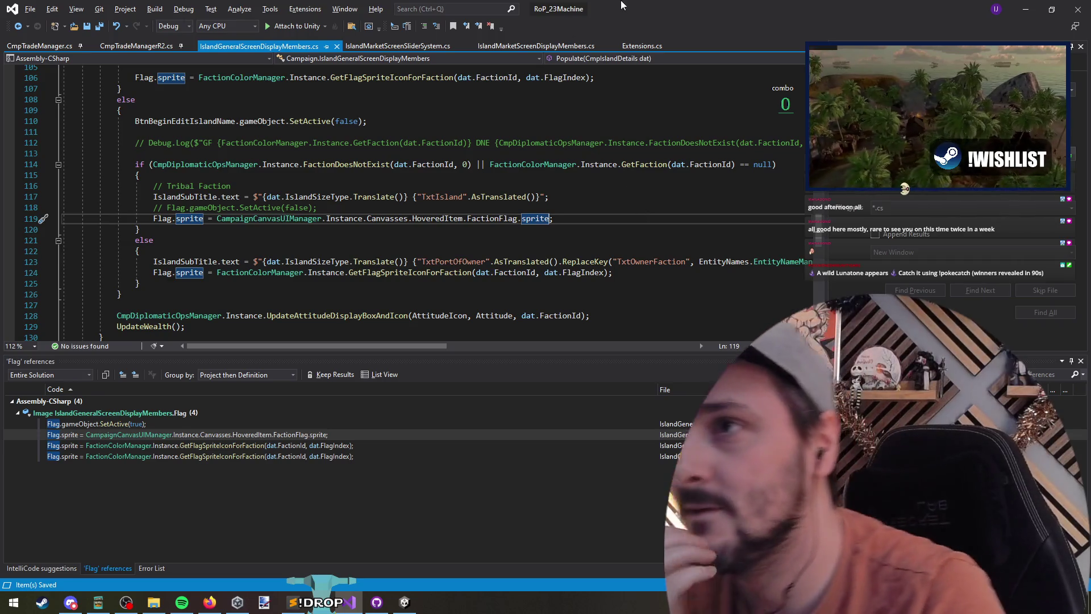
key(alt+Tab)
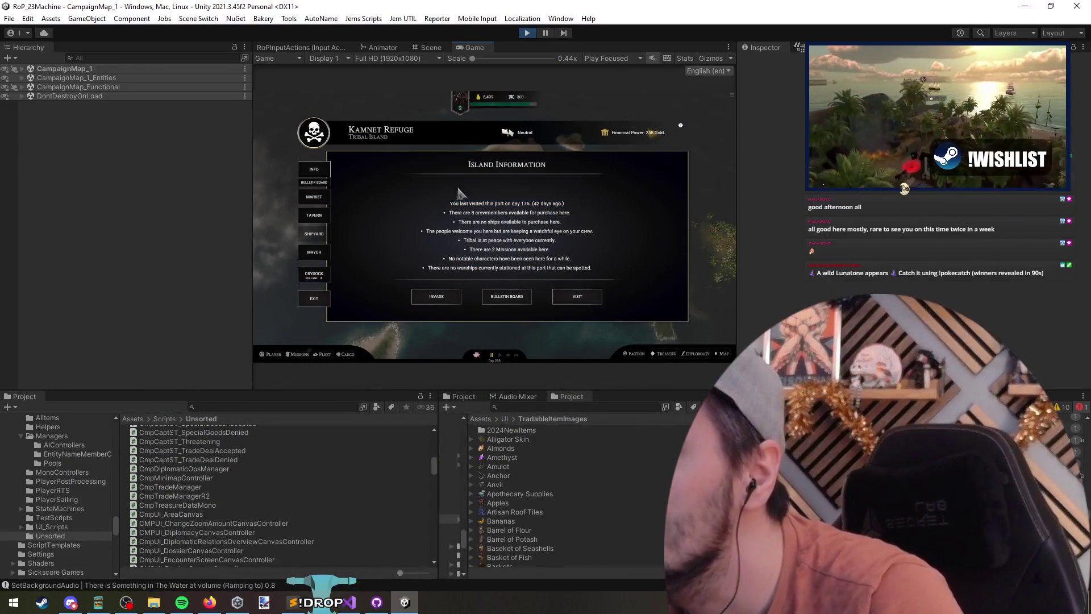
Step: Reopen Kamnet Refuge's Island Information from the map, then switch back to Visual Studio
click(314, 298)
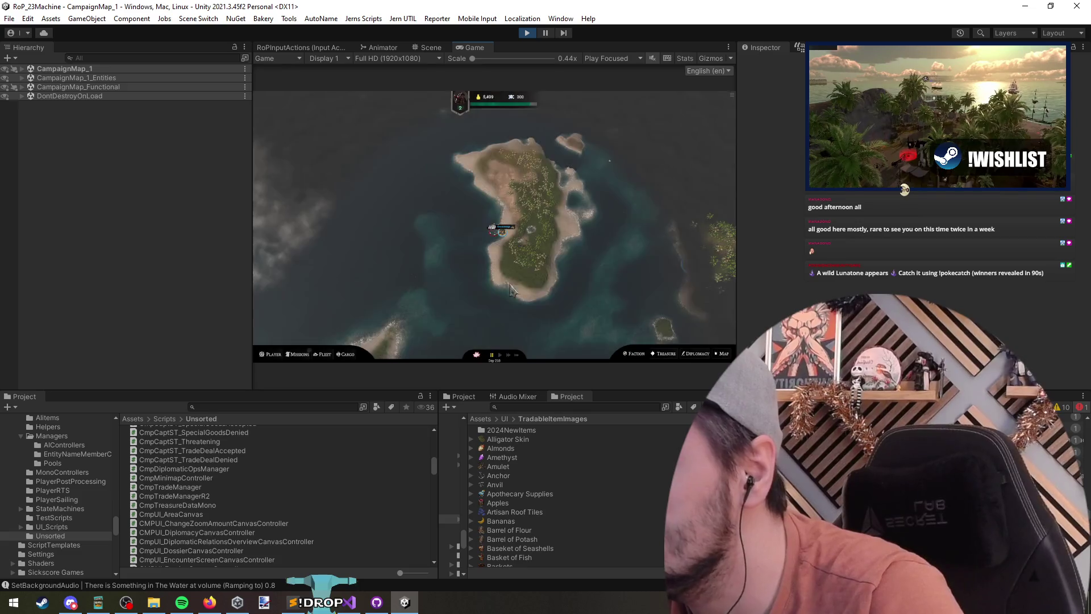
mouse_move(490, 234)
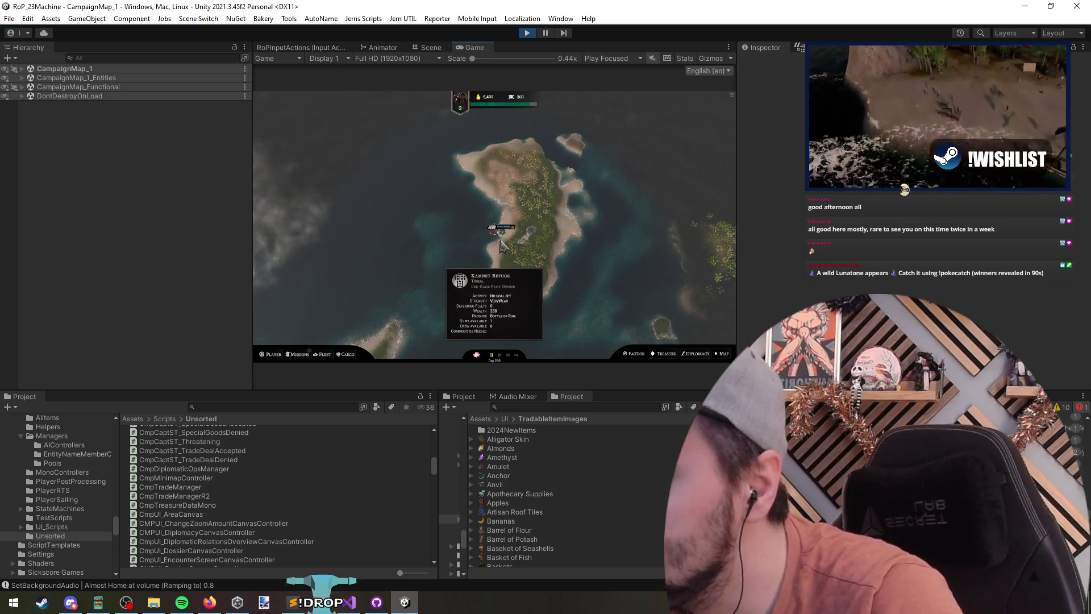
click(501, 243)
key(alt+Tab)
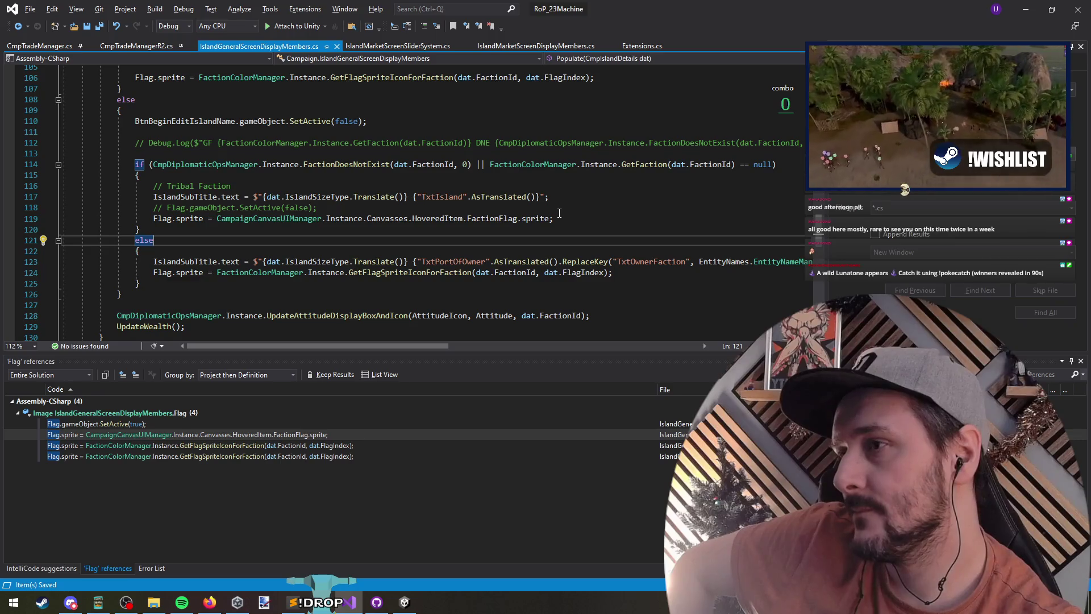
Step: Review the faction flag code on lines 112–123 of Populate, then restore Visual Studio to a smaller window
click(557, 216)
click(447, 260)
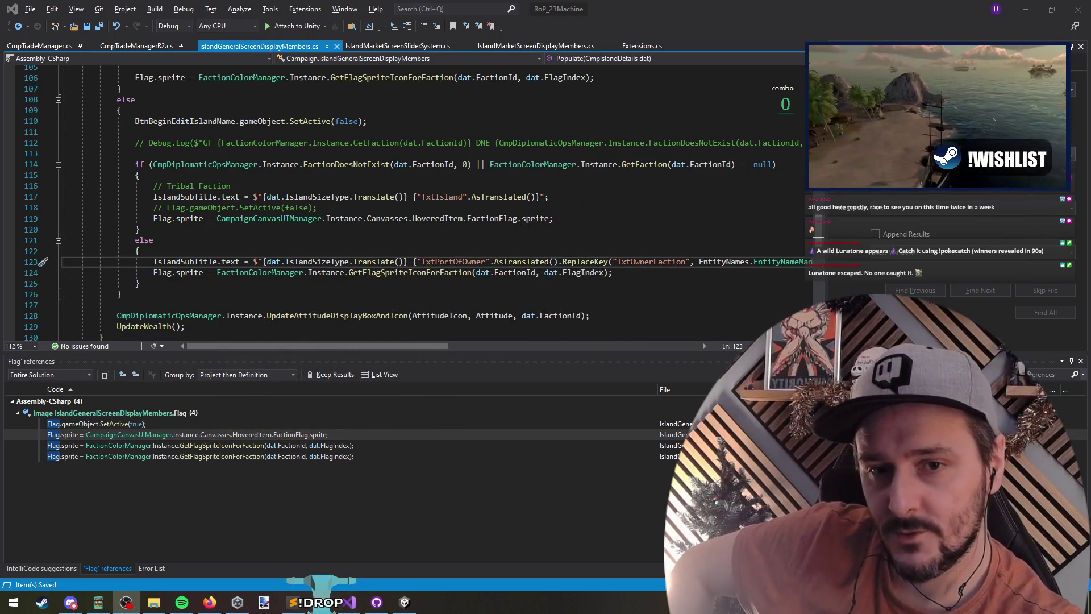
click(518, 203)
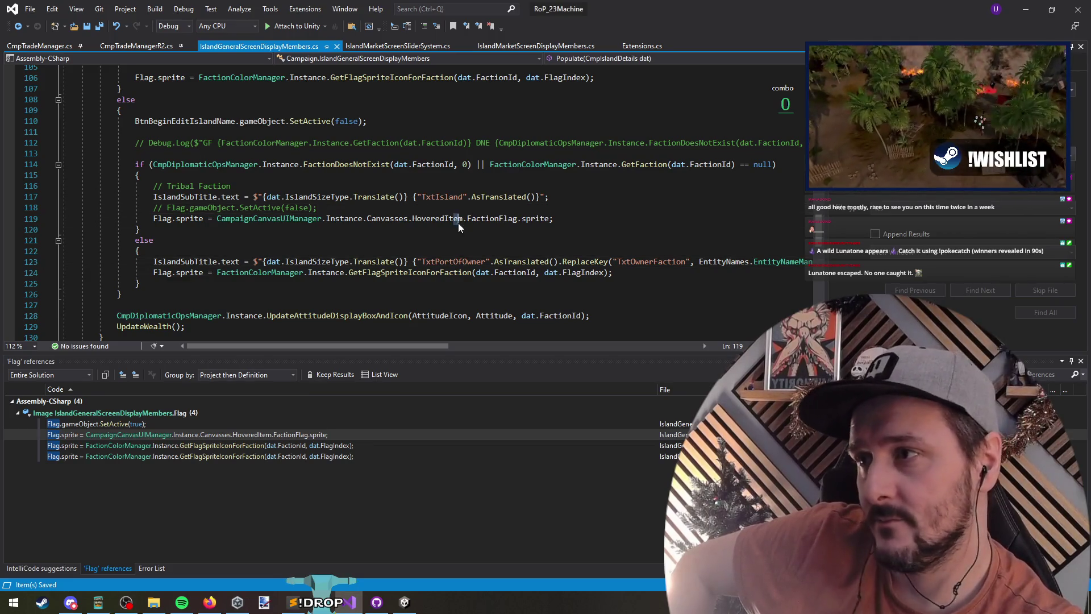
click(398, 187)
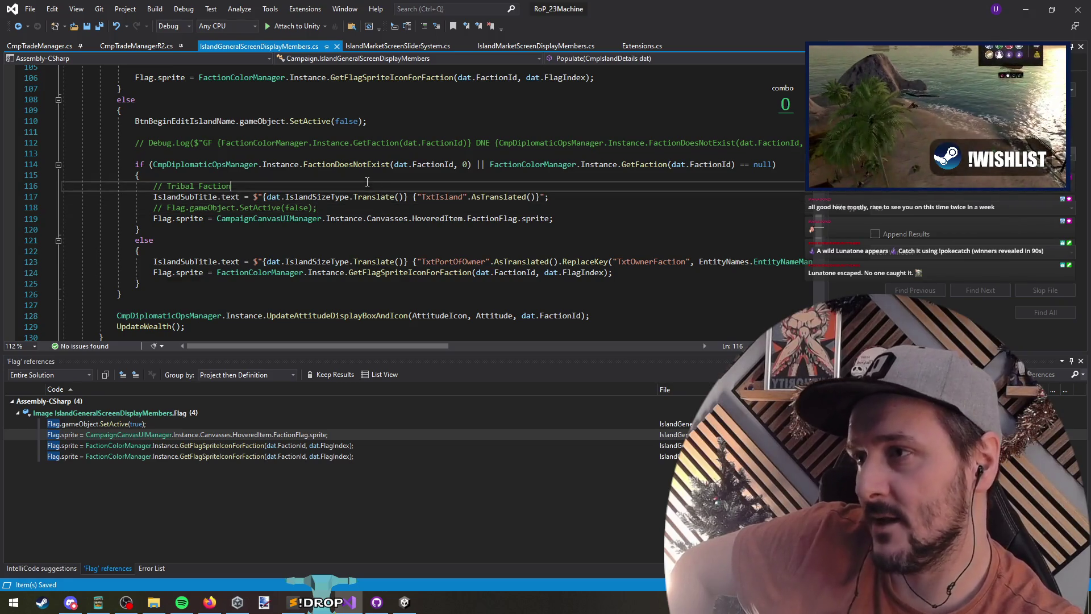
click(327, 153)
click(360, 145)
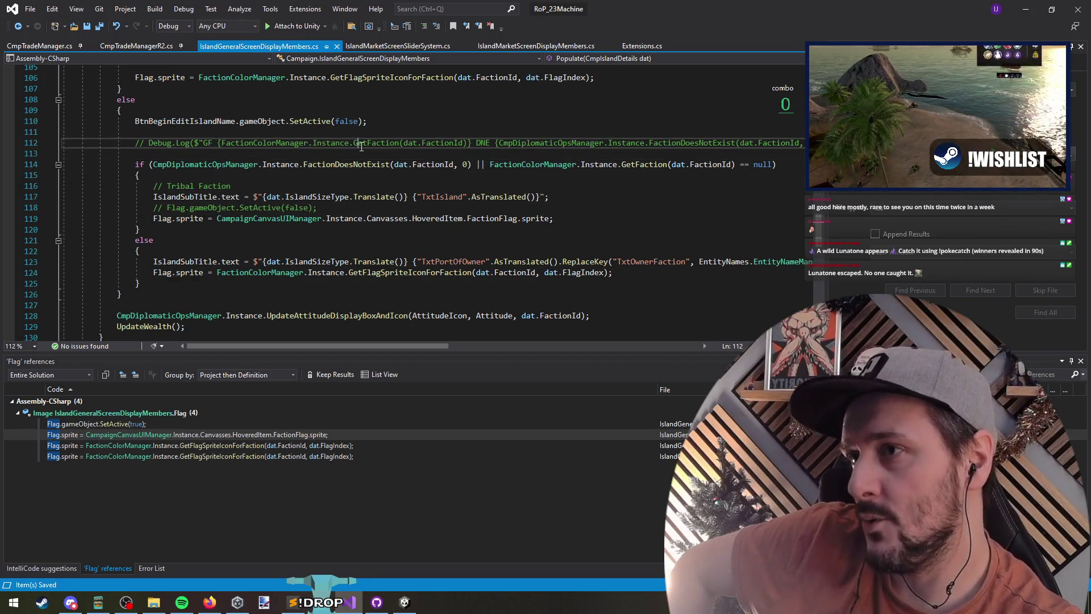
mouse_move(353, 144)
mouse_down()
mouse_move(450, 145)
mouse_move(368, 145)
mouse_up()
click(367, 144)
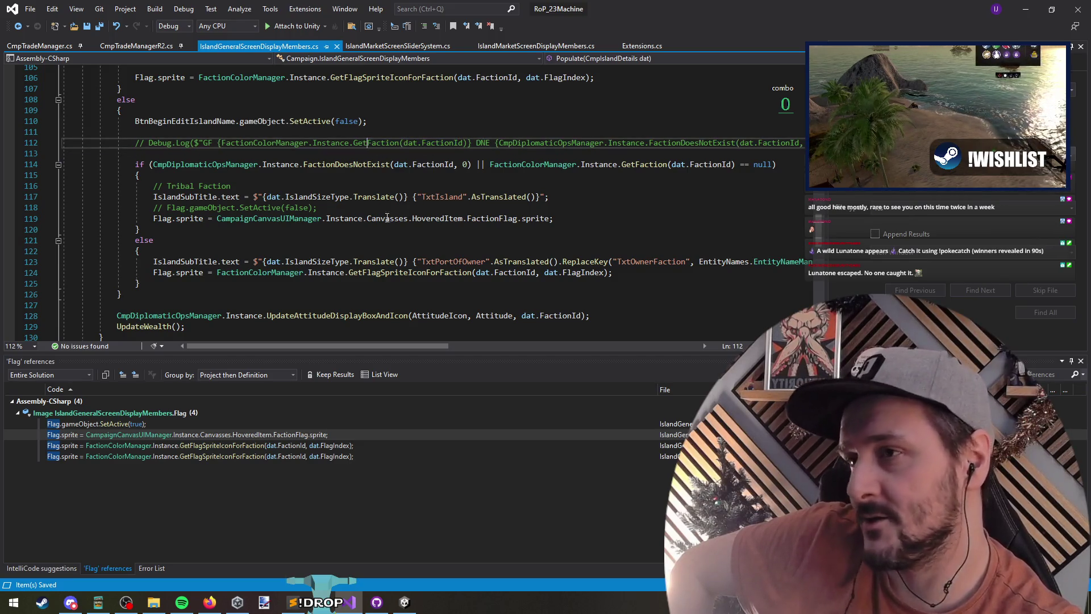
key(super+Down)
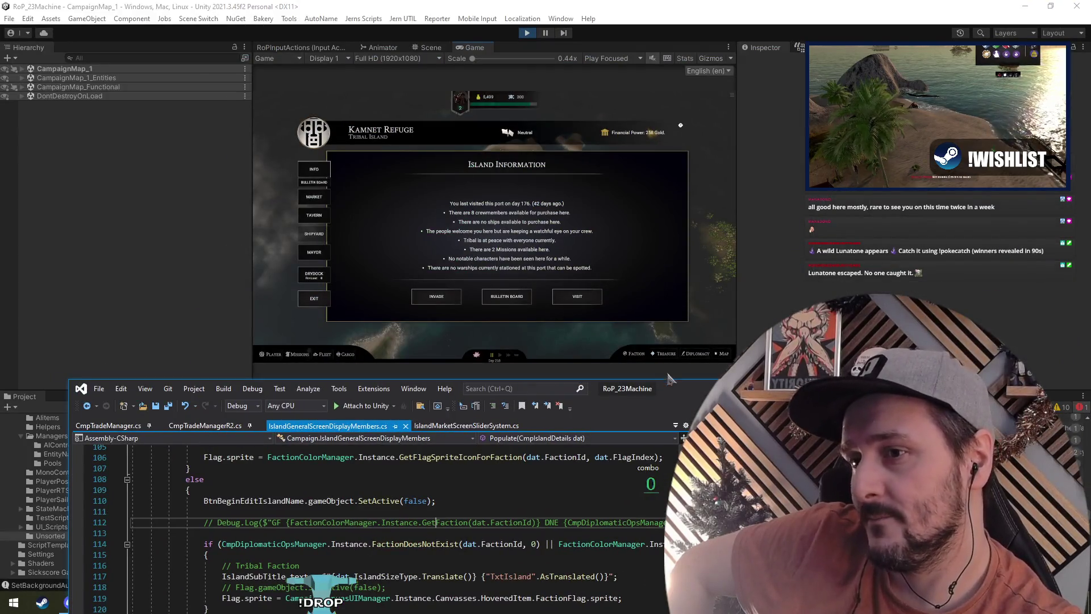
Step: Maximize Visual Studio again with the caret on line 118 and bring up Go to All
double_click(677, 389)
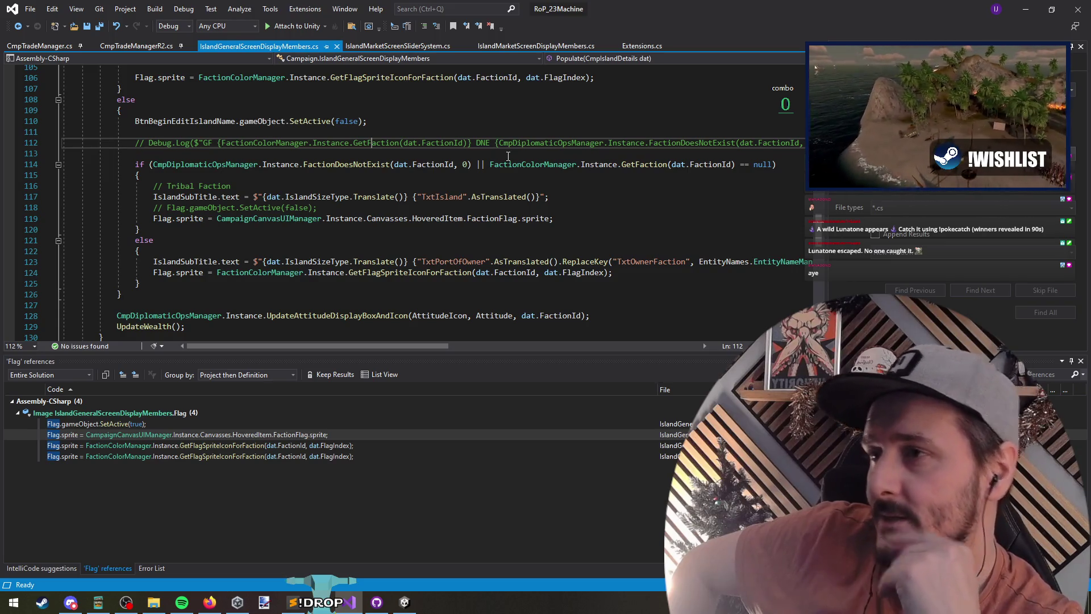
mouse_move(708, 164)
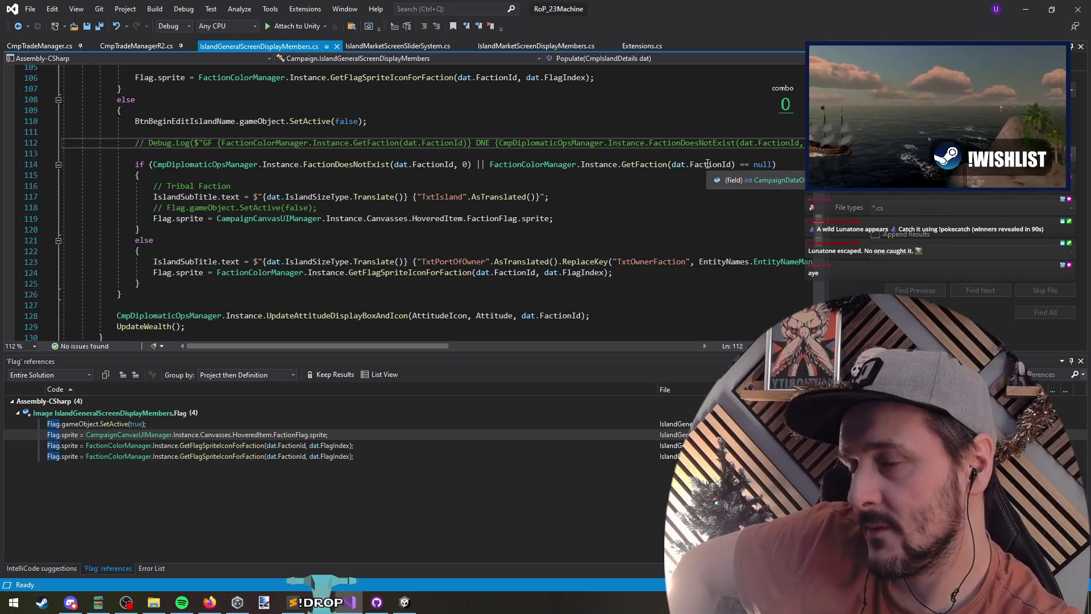
mouse_move(597, 9)
mouse_down()
mouse_move(687, 17)
mouse_move(608, 410)
mouse_move(596, 418)
mouse_move(454, 3)
mouse_up()
click(416, 208)
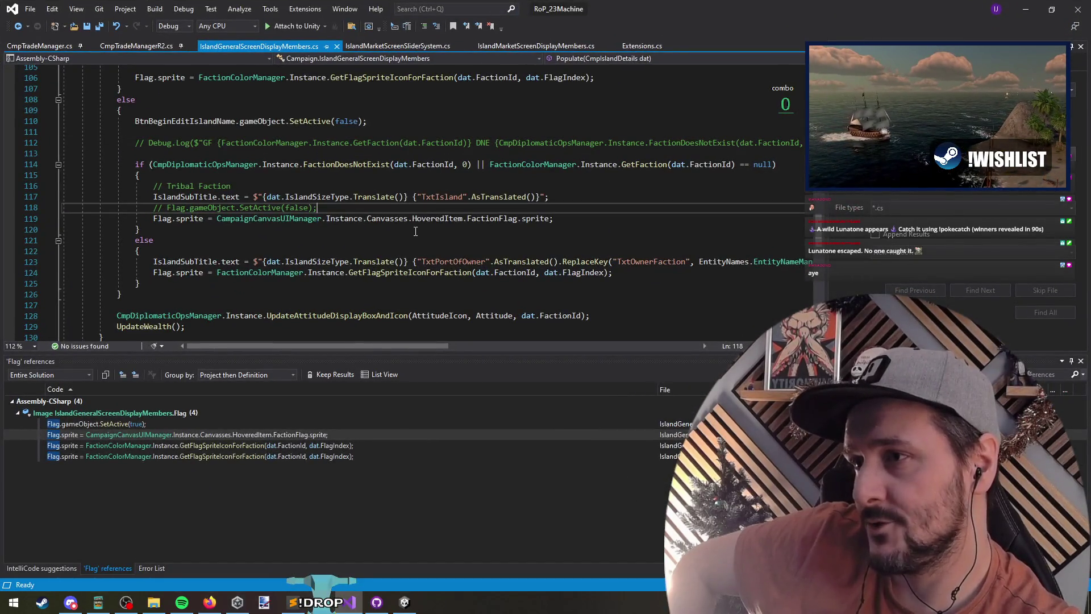
key(ctrl+t)
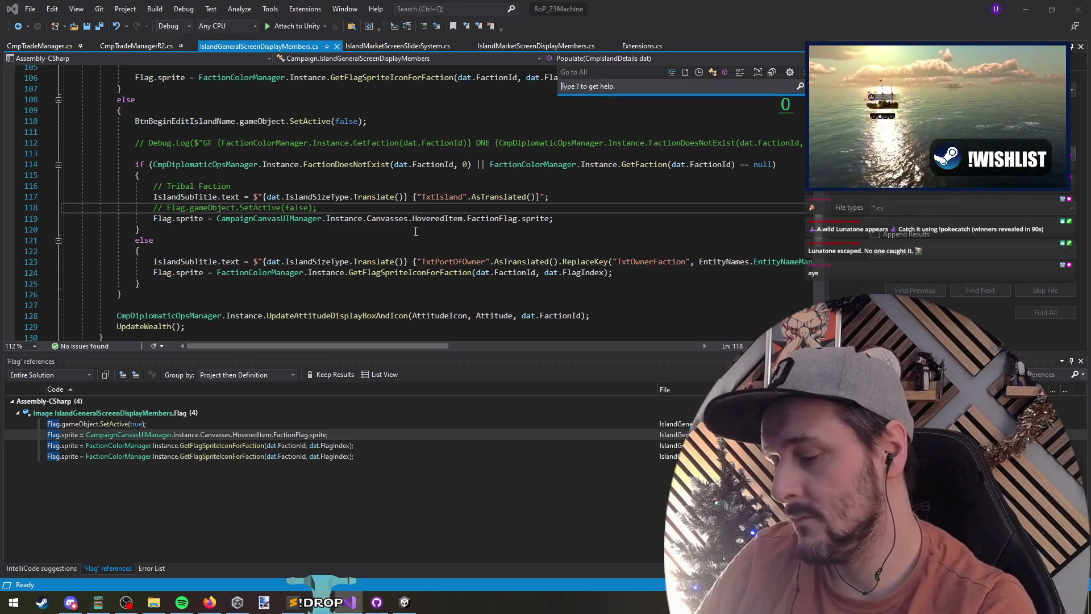
Step: Look up currentHoveredItem, list its references, and jump into the RefreshHoveredItem method
text(currenthoveredite)
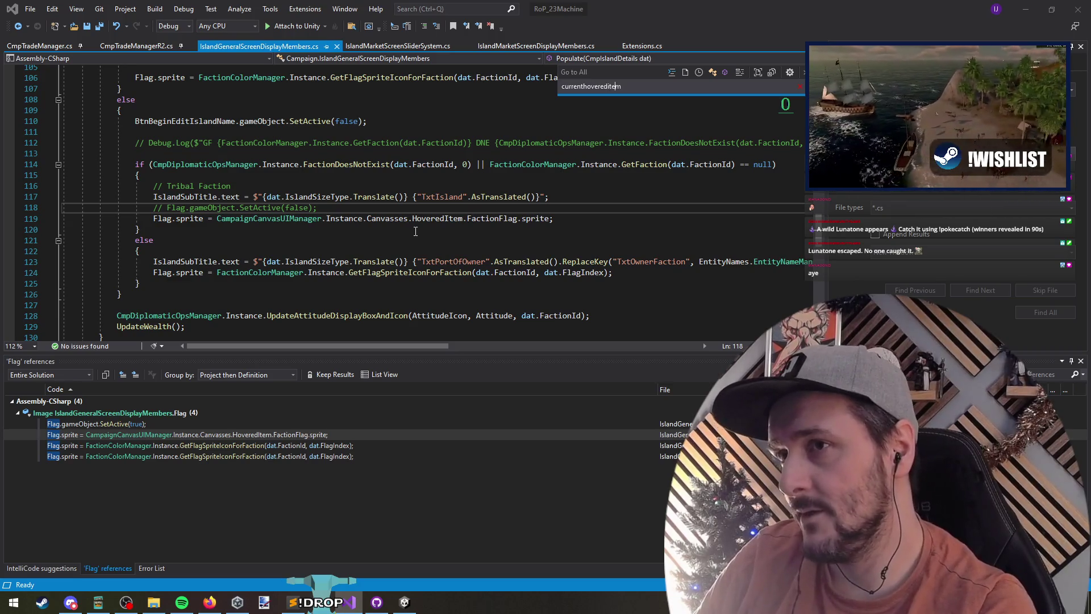
text(m)
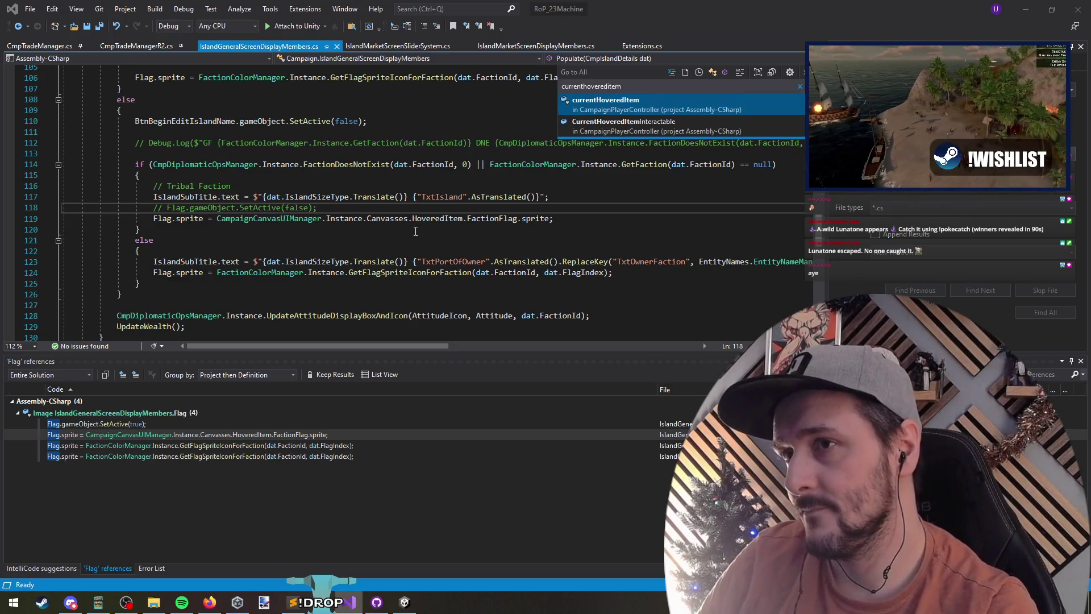
key(Return)
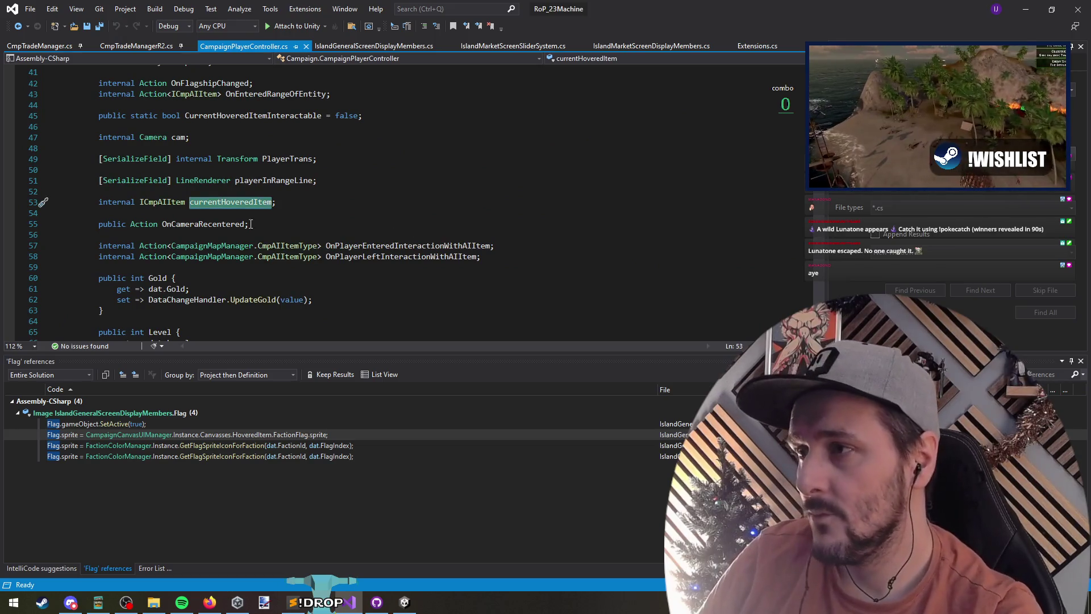
right_click(234, 203)
click(295, 314)
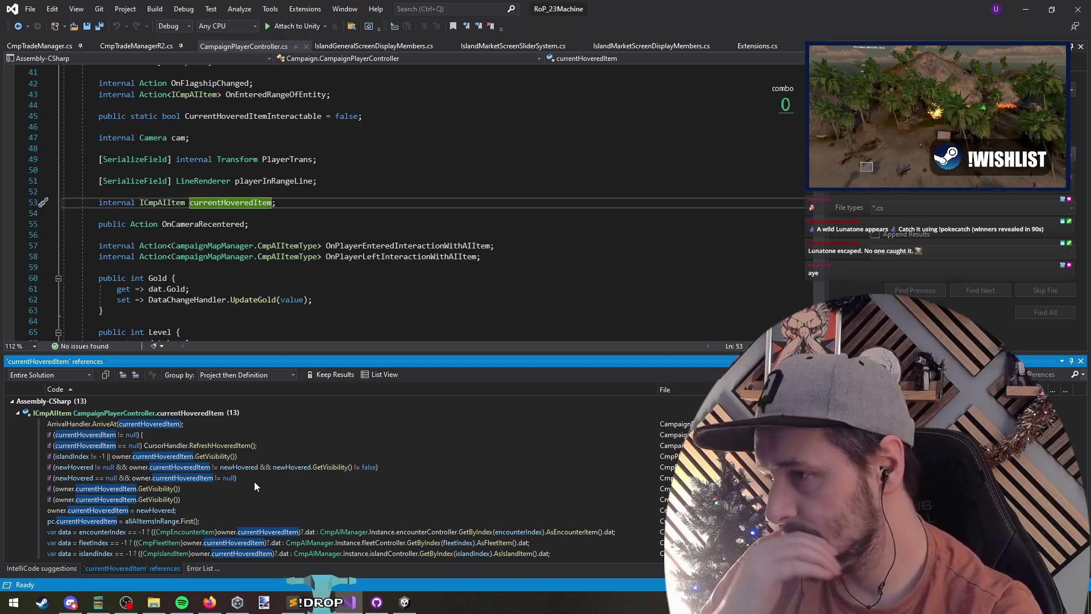
double_click(198, 445)
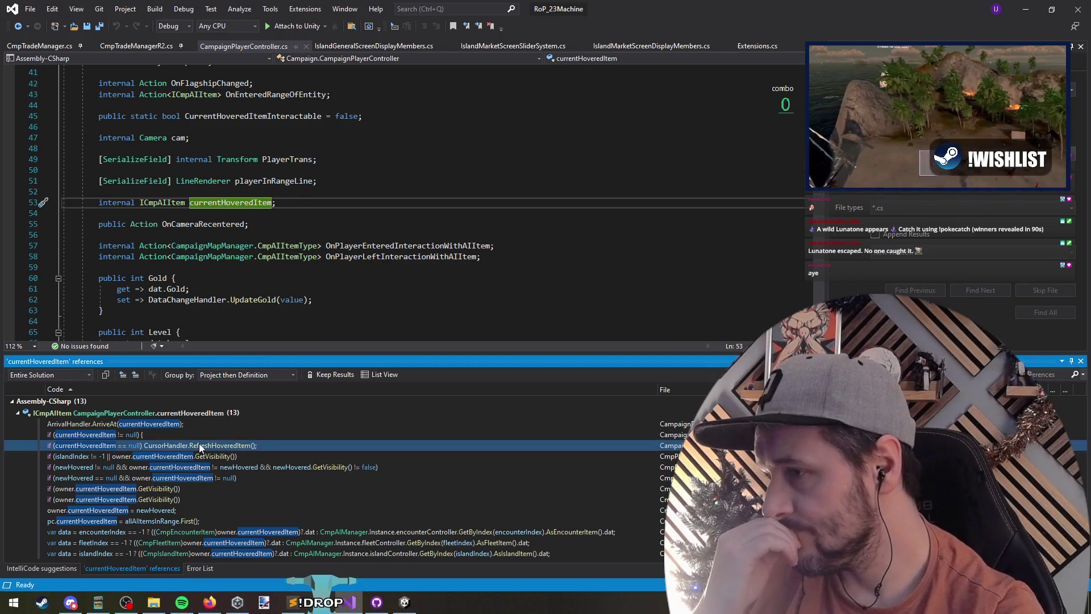
ctrl+click(350, 209)
Step: Read through RefreshHoveredItem's hover code and go to the island Display definition in CmpUI_HoveredItemStatList.cs
scroll(345, 261, down, 7)
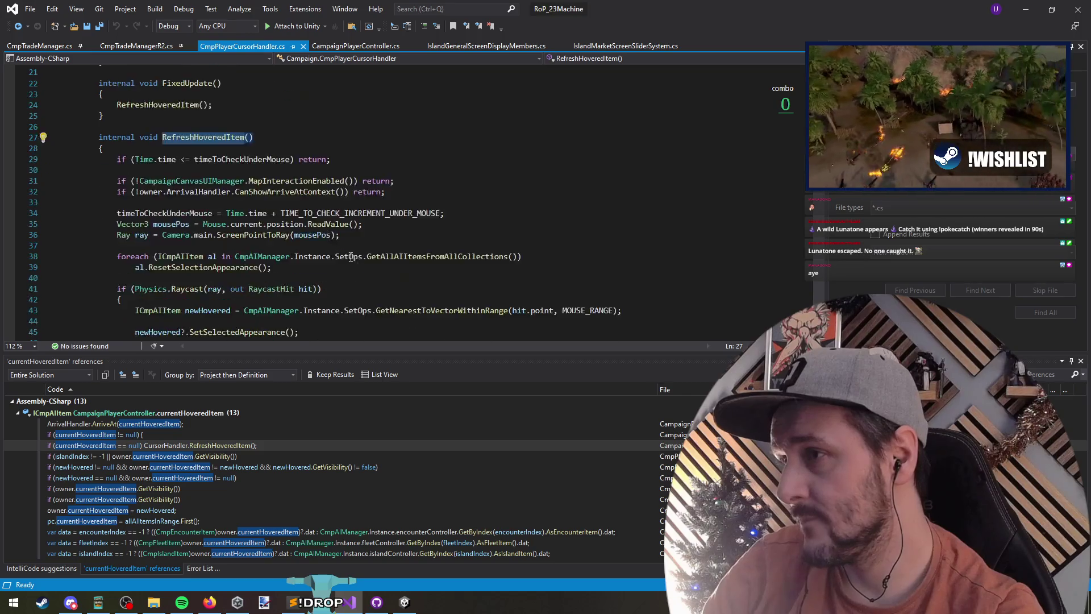
scroll(345, 262, down, 3)
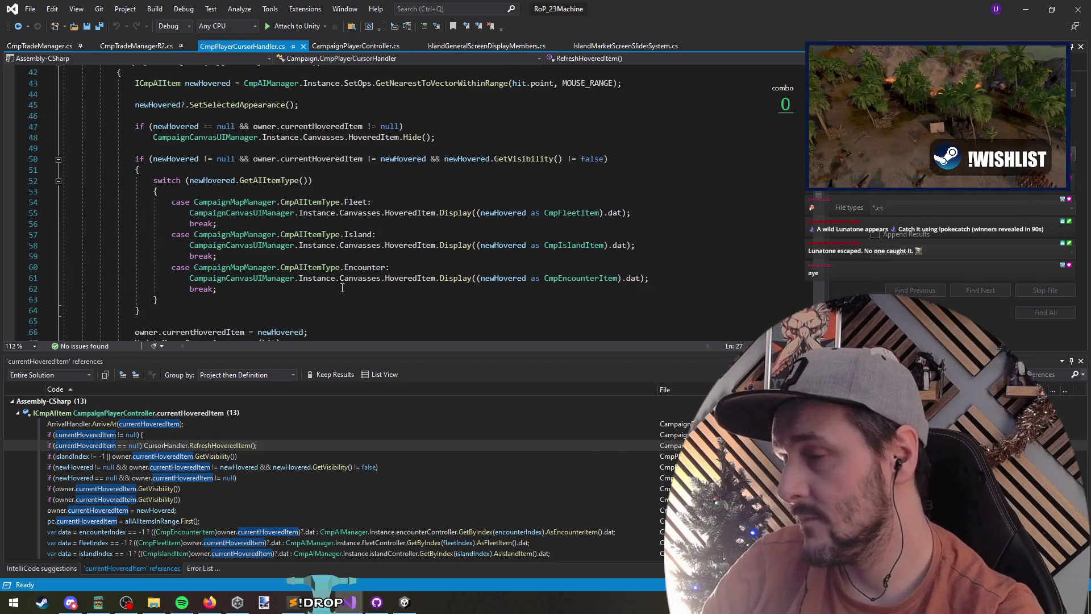
scroll(342, 294, down, 2)
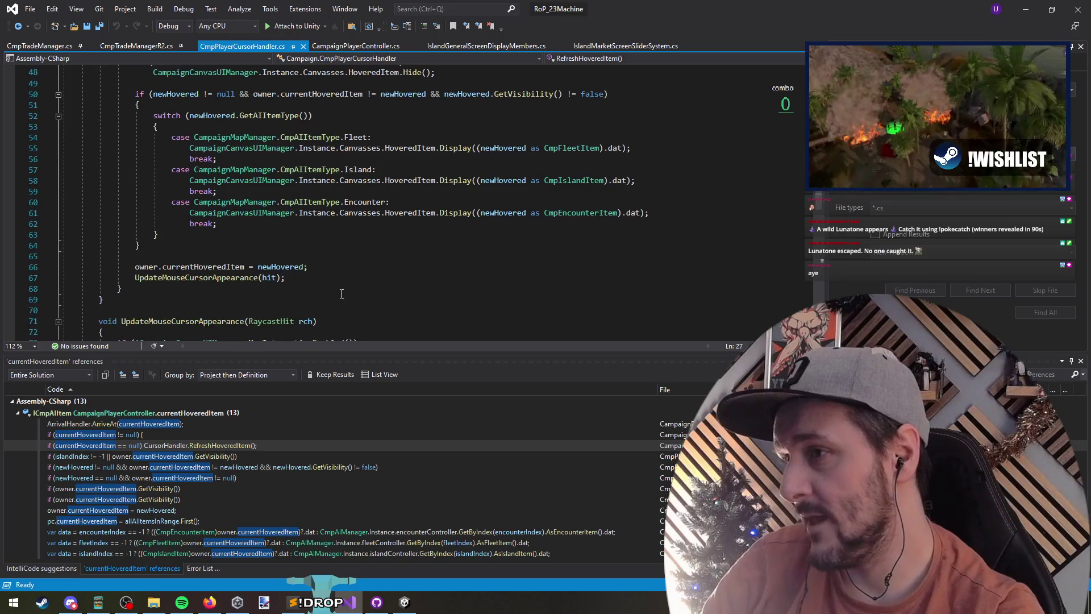
click(329, 287)
scroll(264, 205, up, 8)
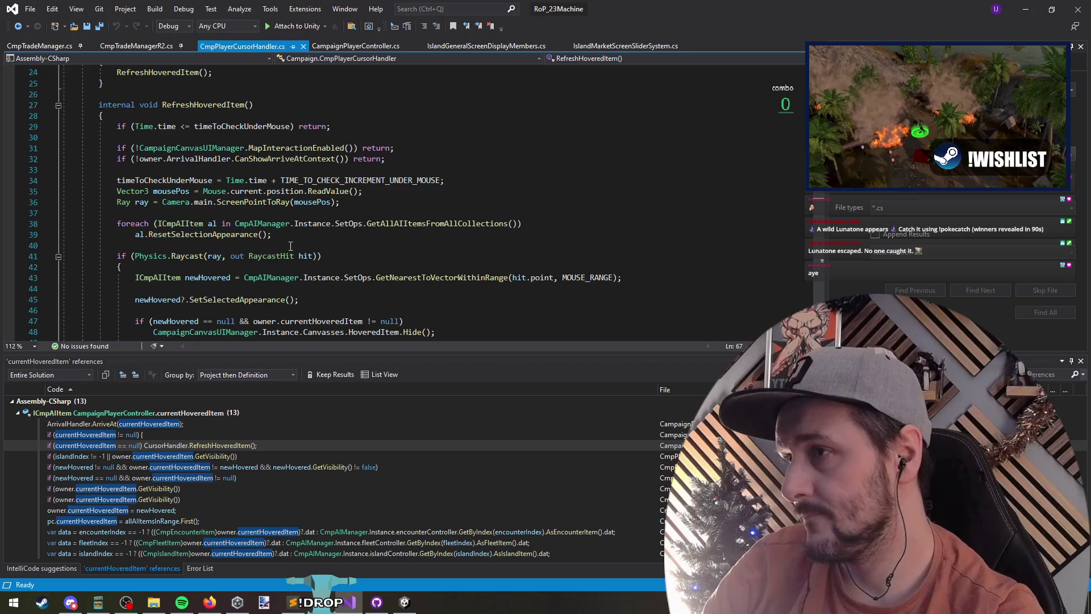
click(471, 180)
click(476, 202)
click(475, 214)
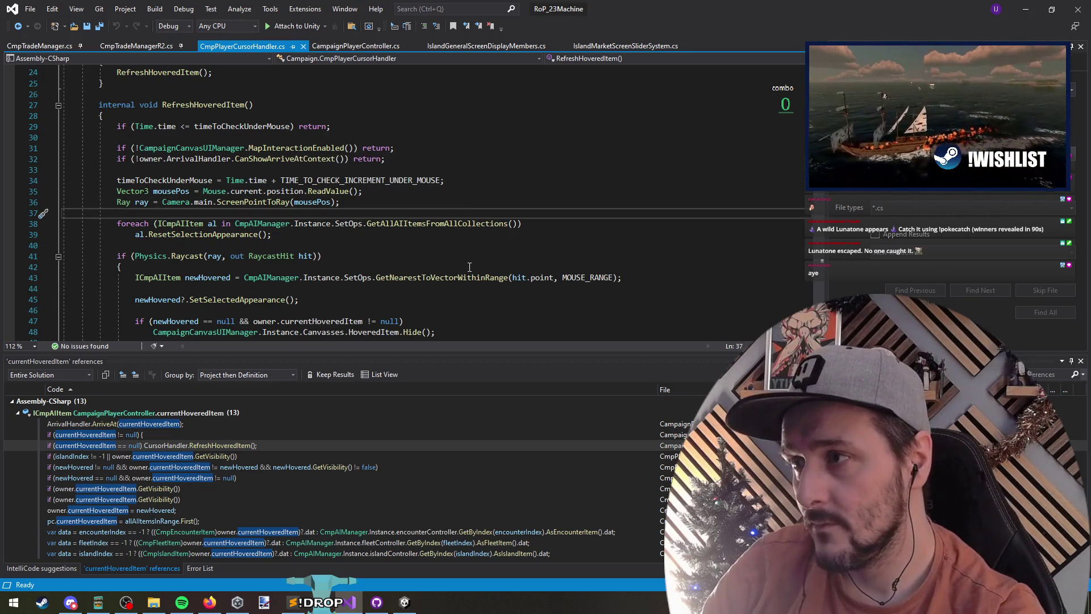
scroll(470, 267, down, 4)
scroll(380, 191, up, 1)
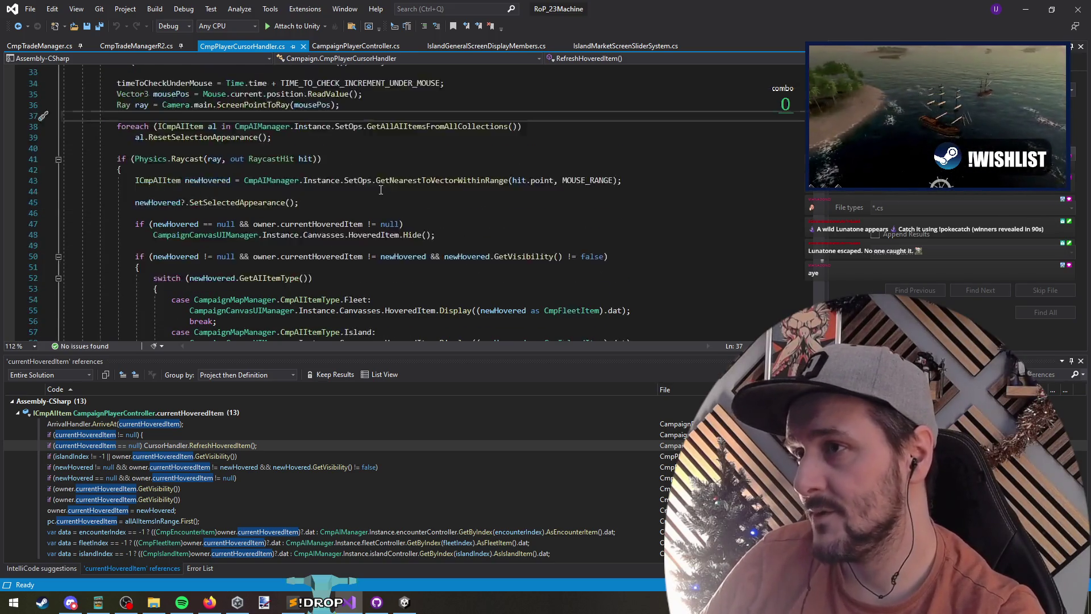
scroll(282, 231, up, 2)
scroll(188, 254, down, 5)
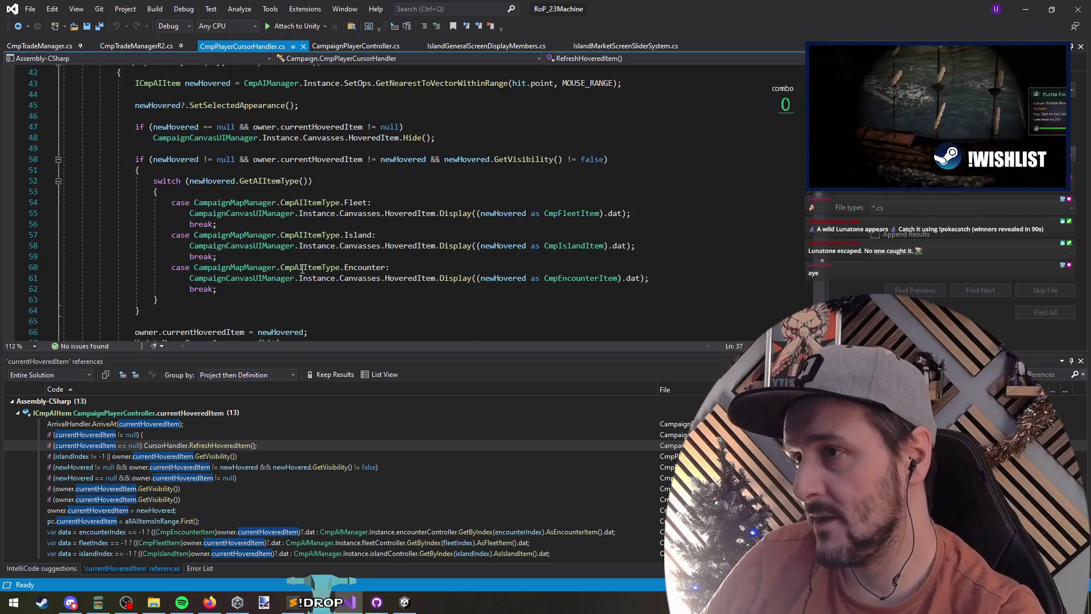
click(412, 249)
click(457, 214)
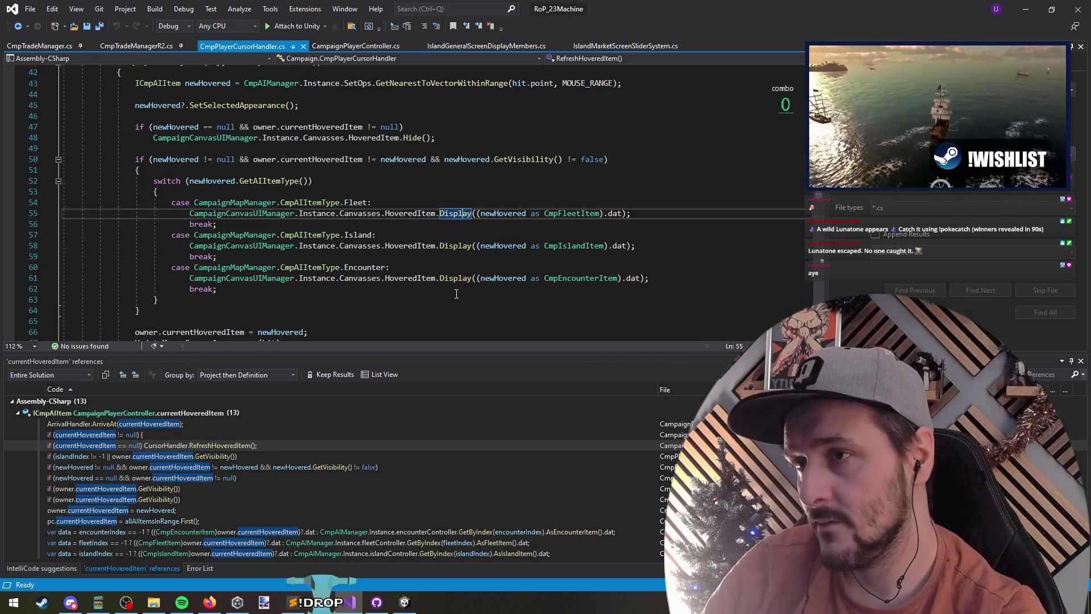
ctrl+click(454, 245)
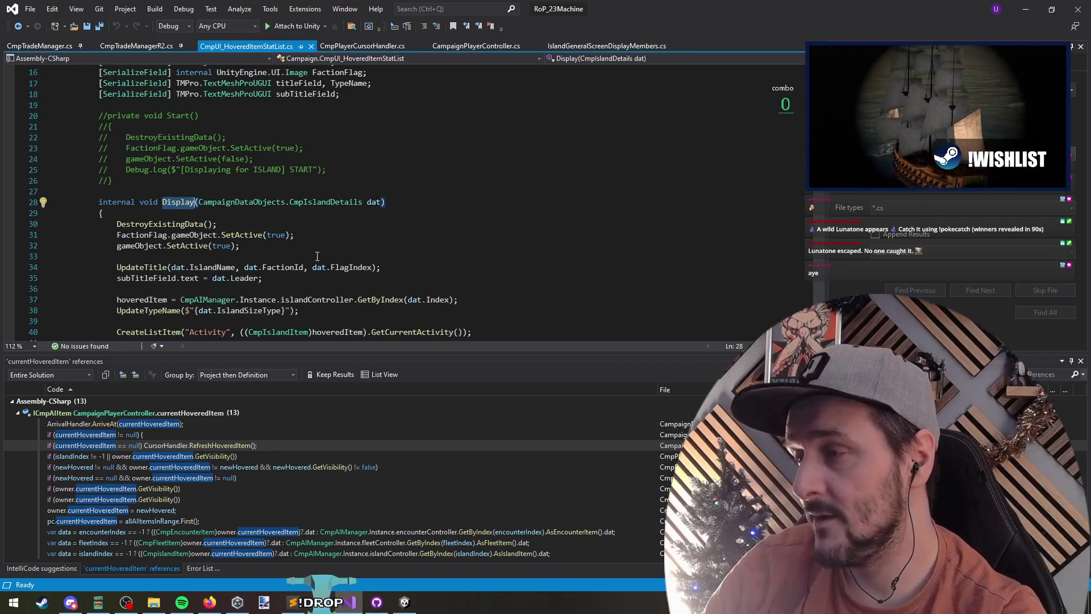
Step: Search the file for 'flag' and go to the UpdateTitle definition
scroll(288, 234, down, 1)
click(373, 105)
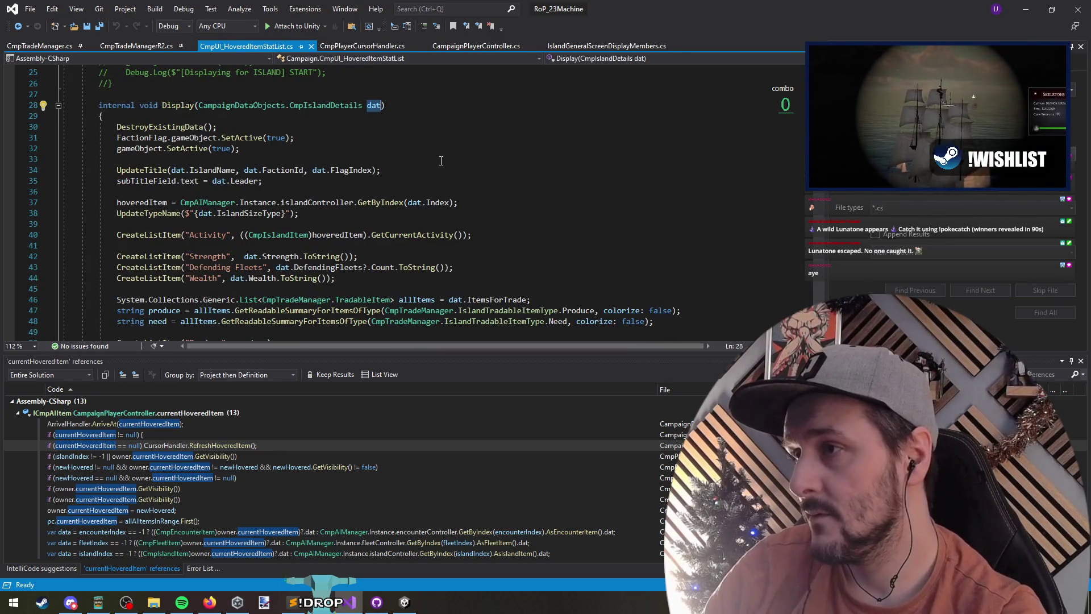
click(272, 167)
key(ctrl+f)
text(flag)
click(344, 169)
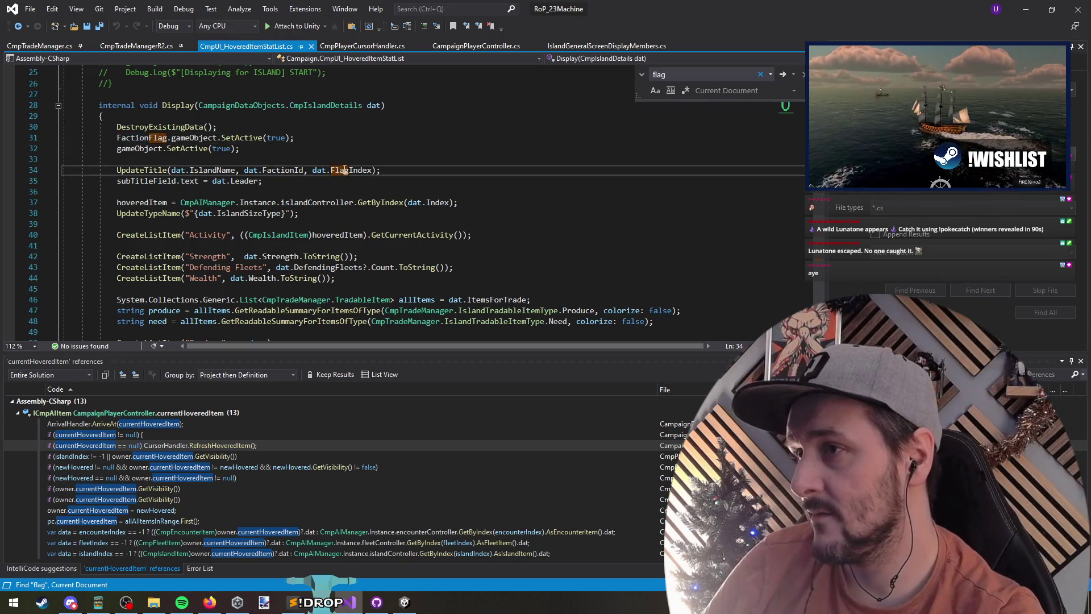
key(Home)
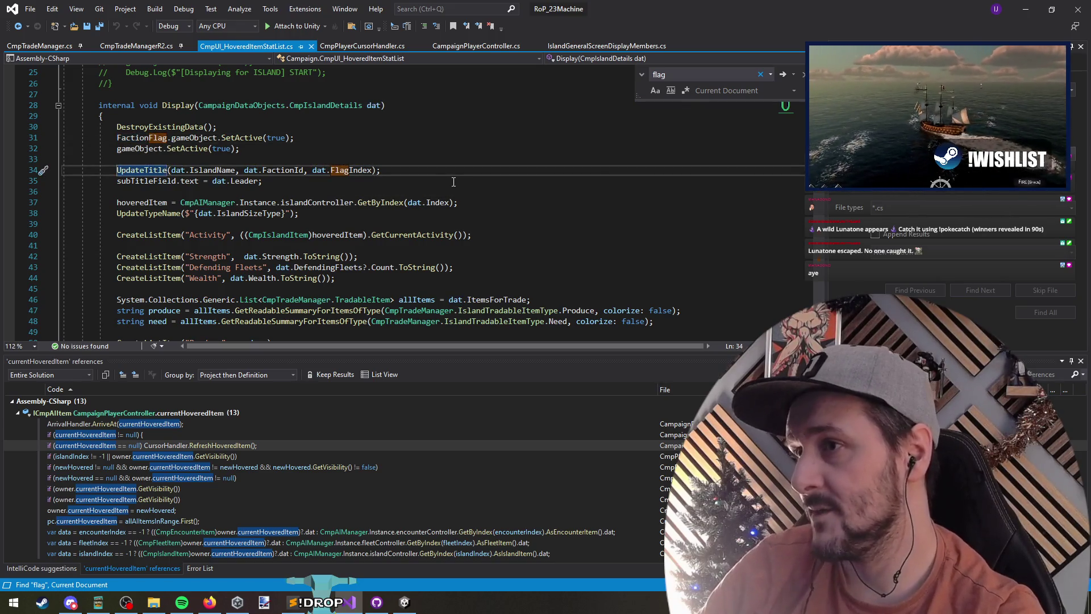
key(F12)
Step: Select the faction flag sprite lookup on line 91 and switch to IslandGeneralScreenDisplayMembers.cs
double_click(346, 202)
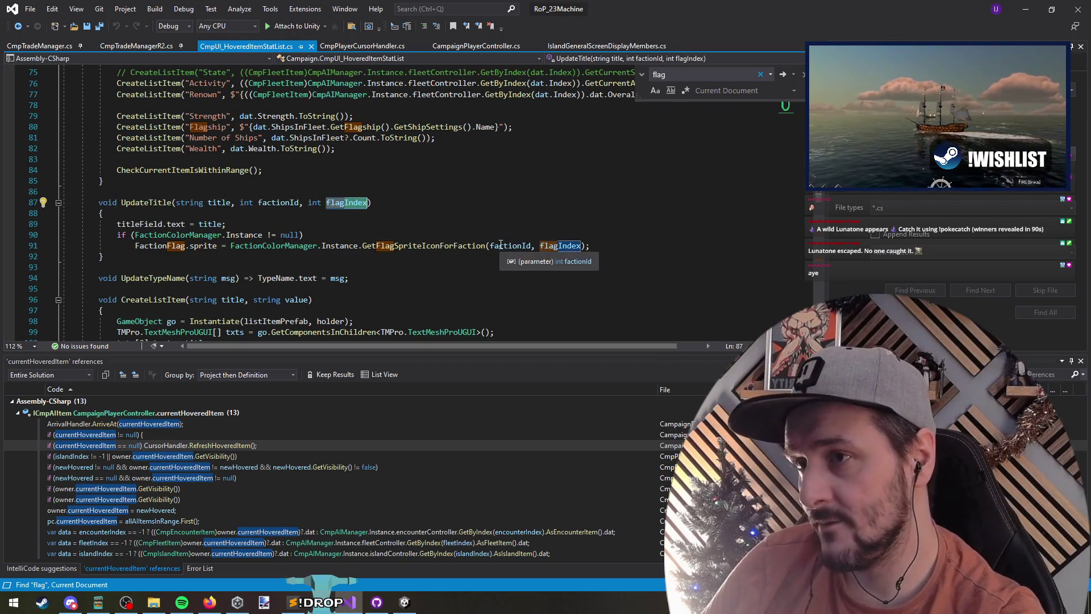
drag(230, 245, 592, 247)
key(ctrl+c)
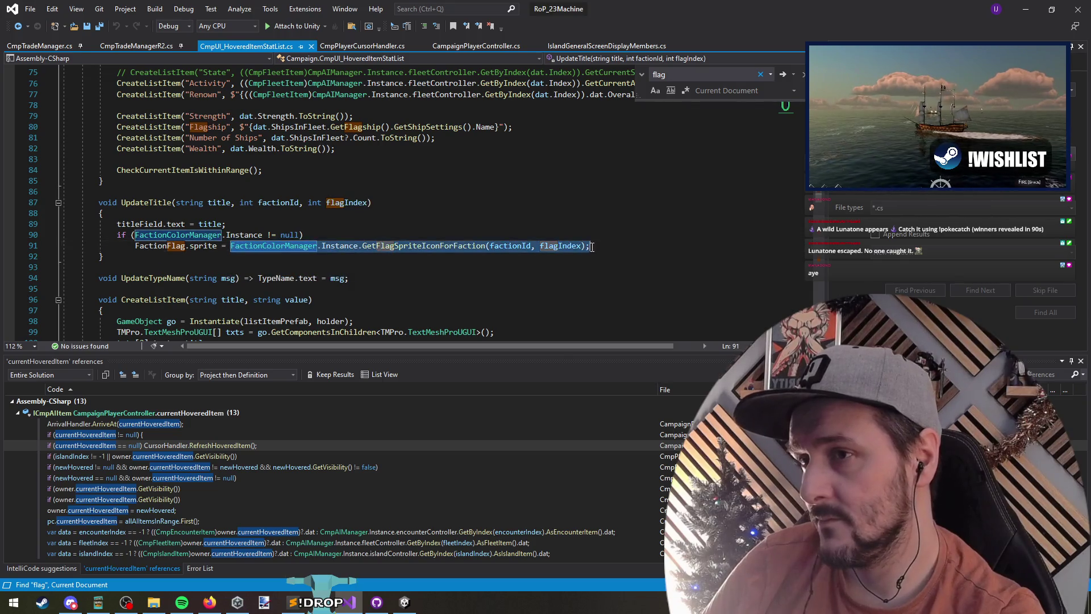
key(ctrl+Tab)
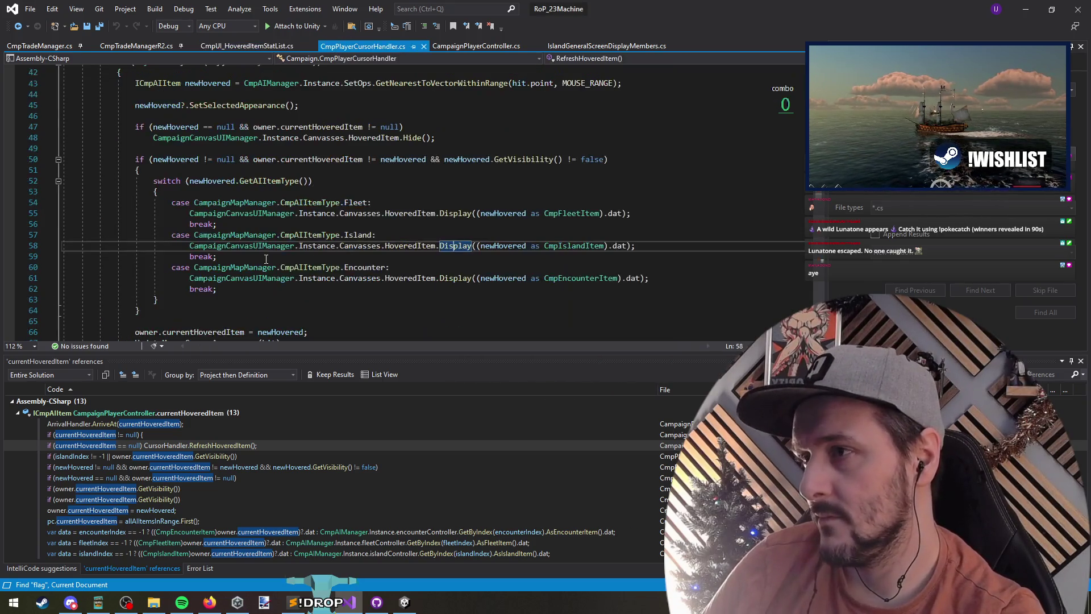
key(ctrl+Tab)
key(ctrl+Tab)
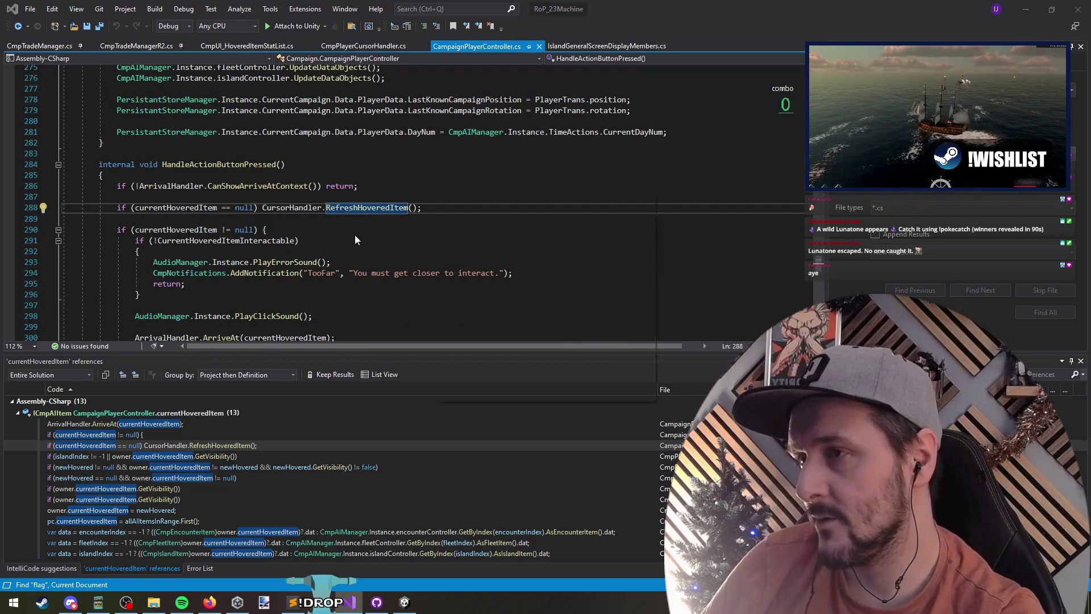
key(ctrl+Tab)
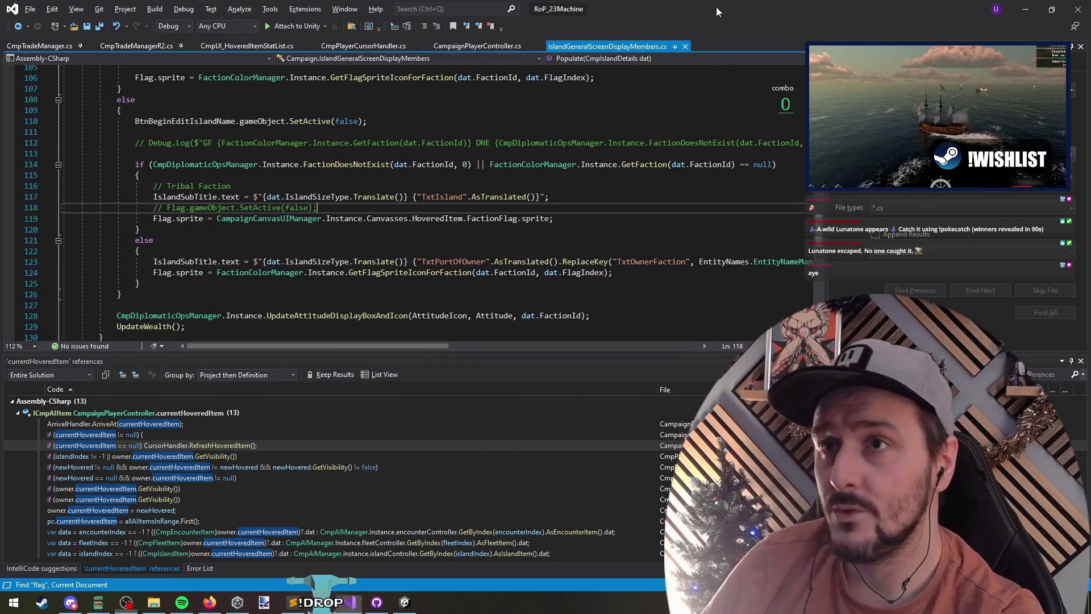
Step: Resume the running game in Unity and quicksave it from the pause menu
key(alt+Tab)
click(544, 36)
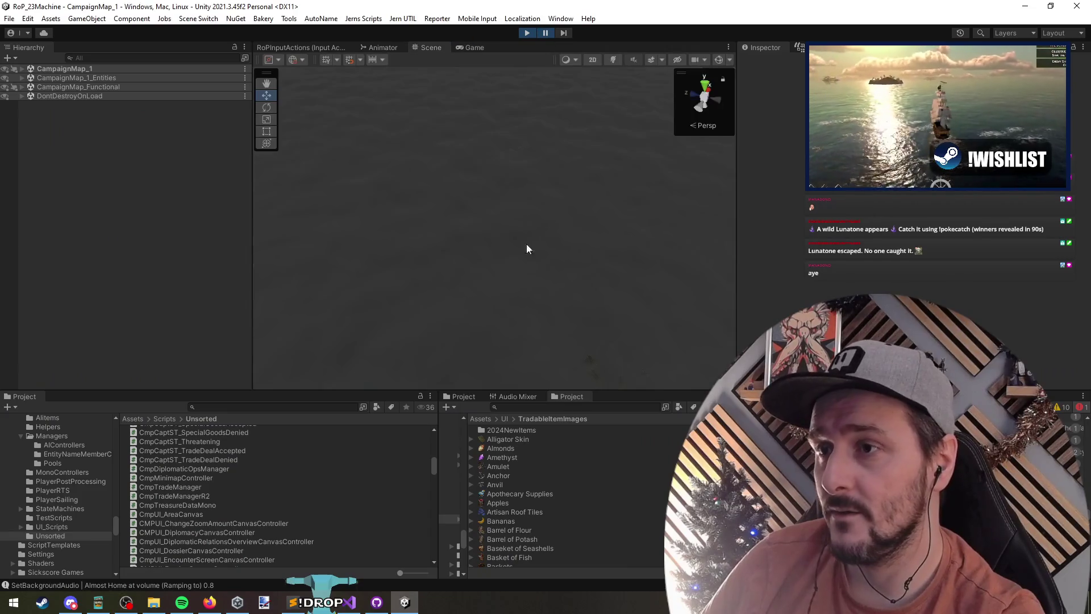
click(544, 33)
key(Escape)
key(Escape)
click(494, 223)
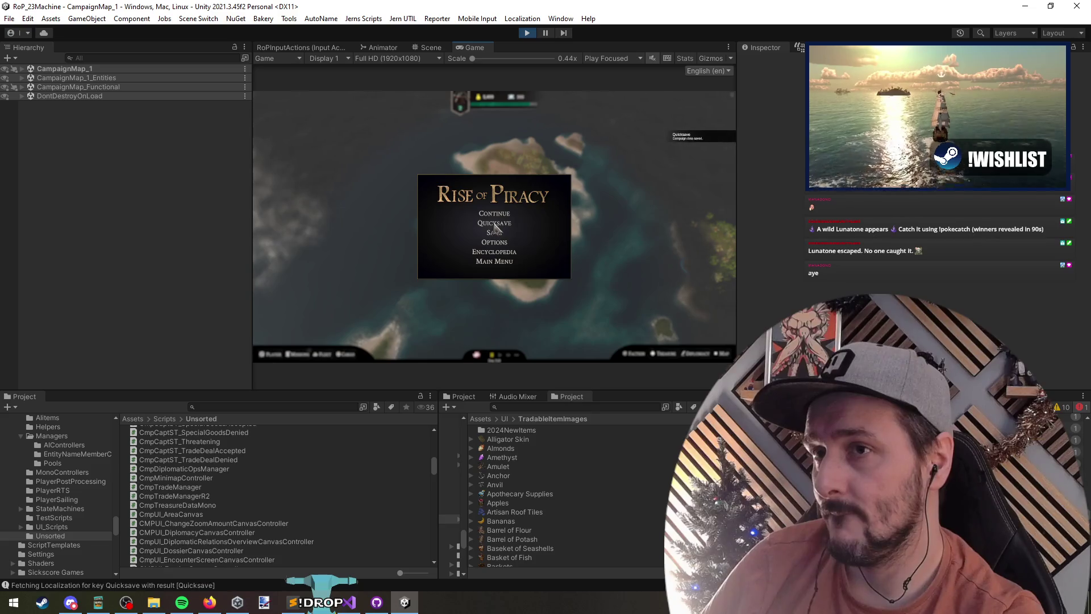
click(349, 601)
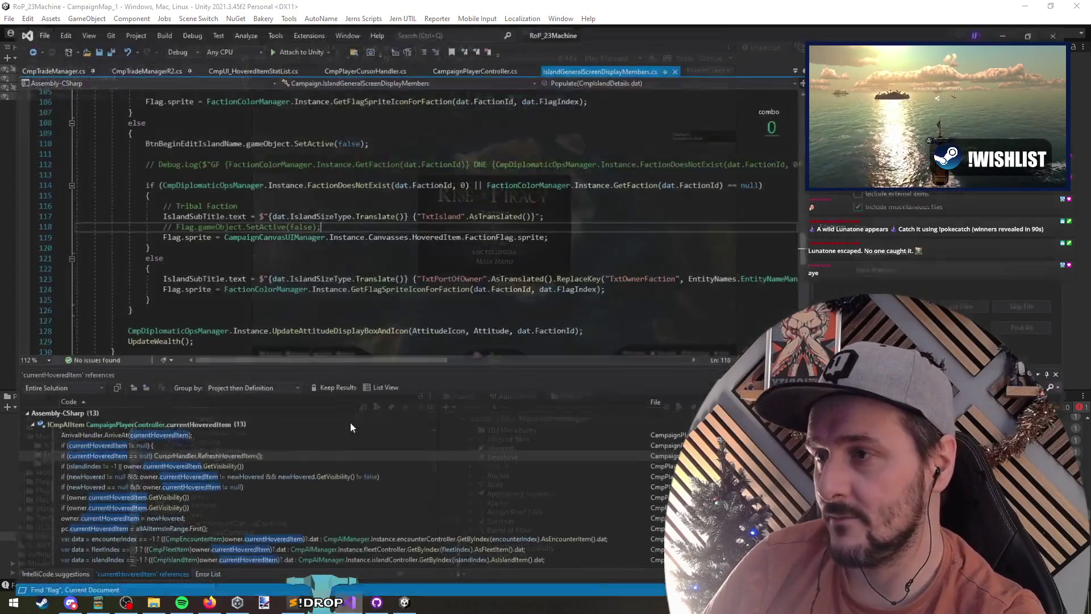
Step: Paste the GetFlagSpriteIconForFaction lookup into line 119, comment out the old code, and prefix factionId with 'dat.'
click(214, 221)
key(ctrl+v)
key(BackSpace)
text(//)
click(476, 218)
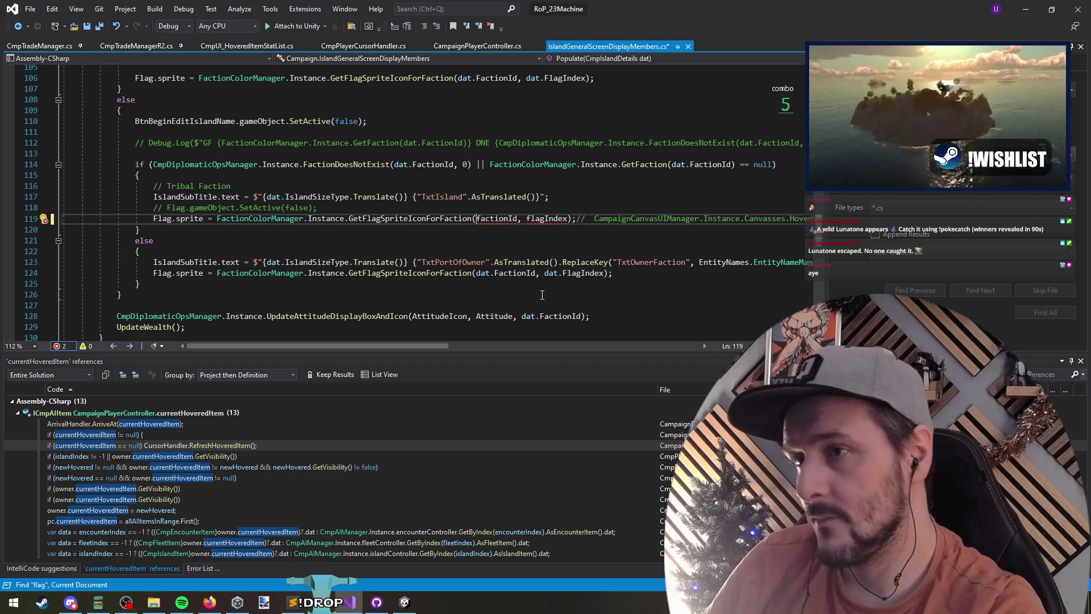
text(dat.)
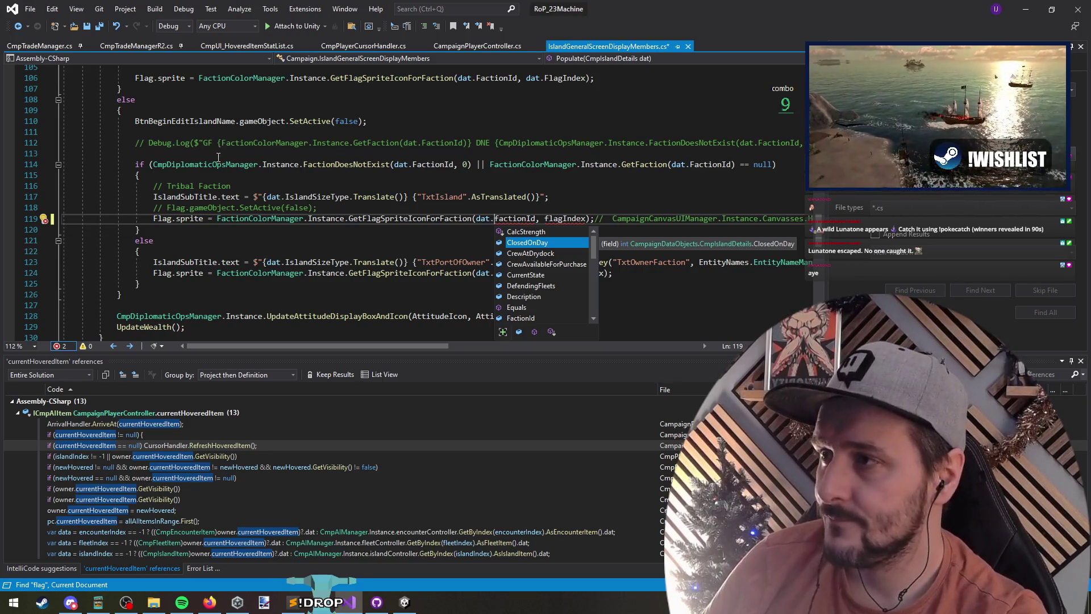
Step: Move the owner's Flag.sprite assignment below the tribal/owner if/else block and unindent it
drag(219, 157, 251, 281)
triple_click(257, 275)
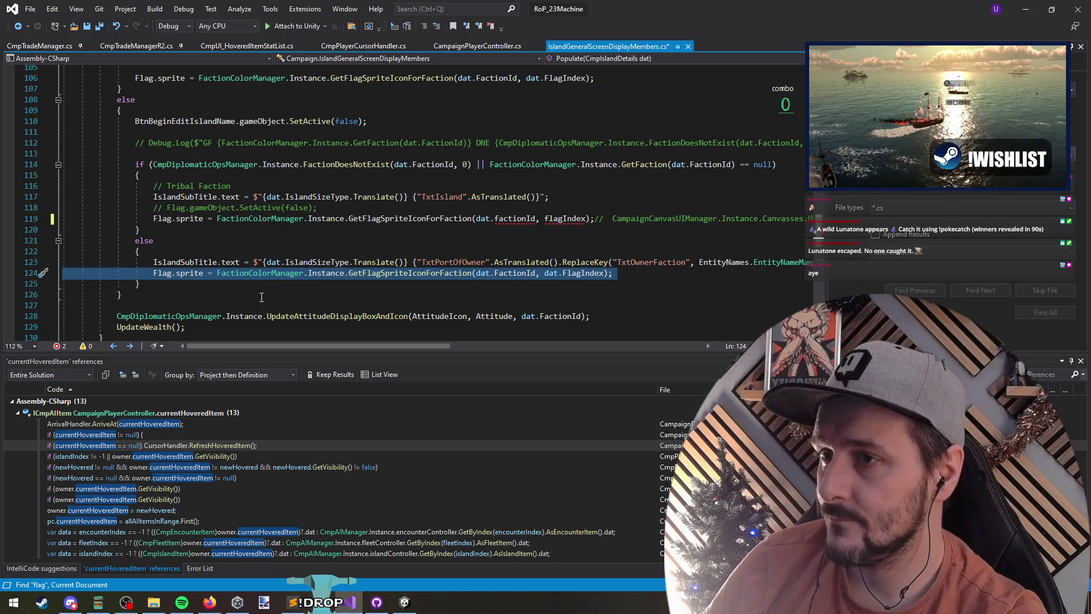
key(alt+Down)
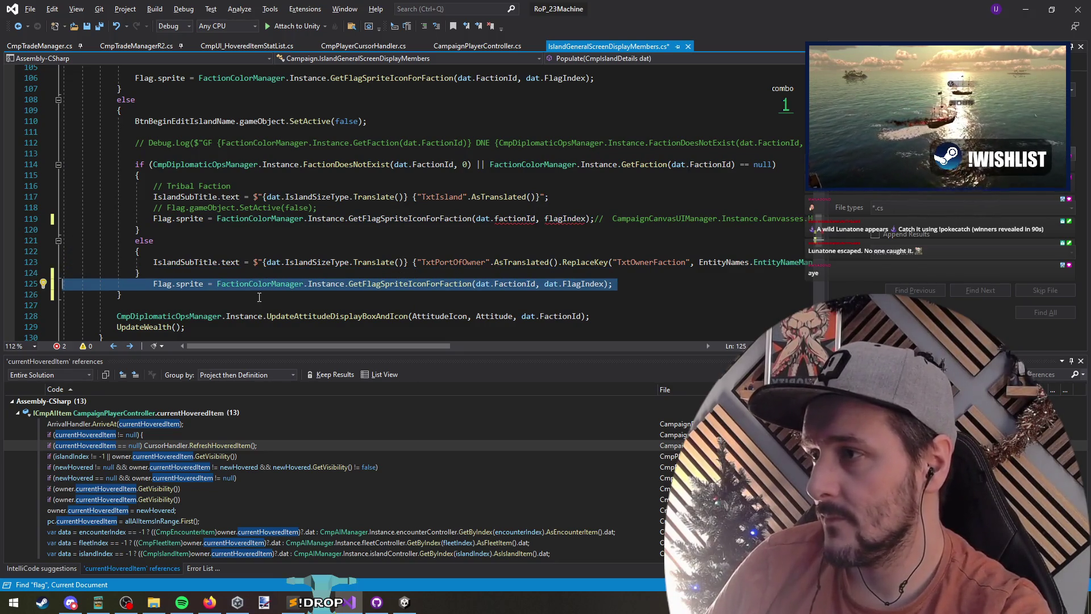
key(Up)
key(ctrl+k)
key(ctrl+d)
Step: Remove the else-branch braces and the old tribal flag lines, then save the file
key(BackSpace)
key(Up)
key(Up)
key(shift+Delete)
key(Up)
key(Up)
key(Up)
key(Up)
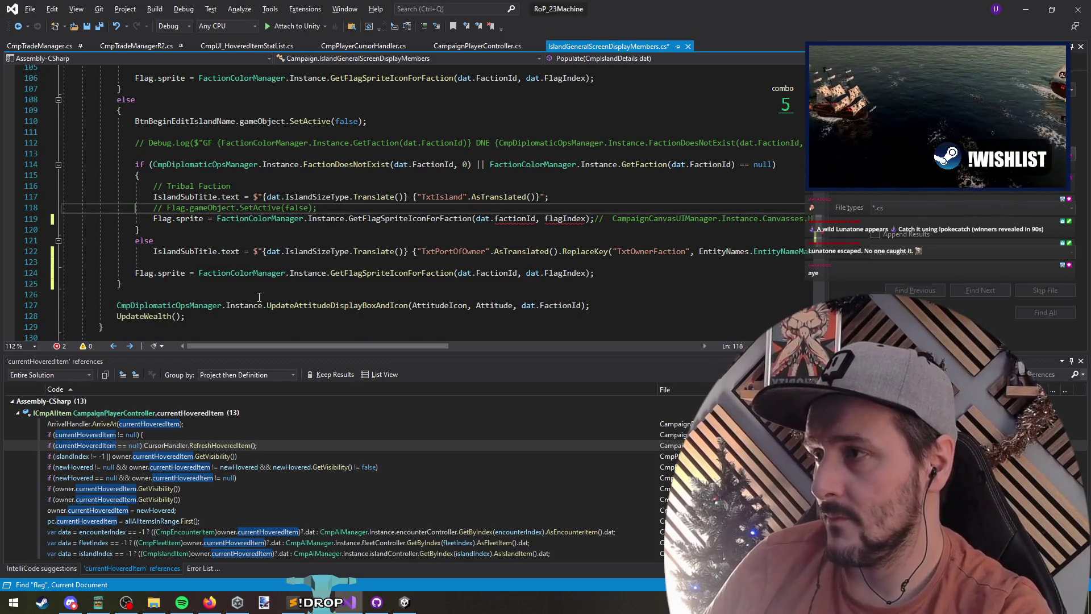
key(shift+Delete)
key(shift+Delete)
key(Up)
key(Up)
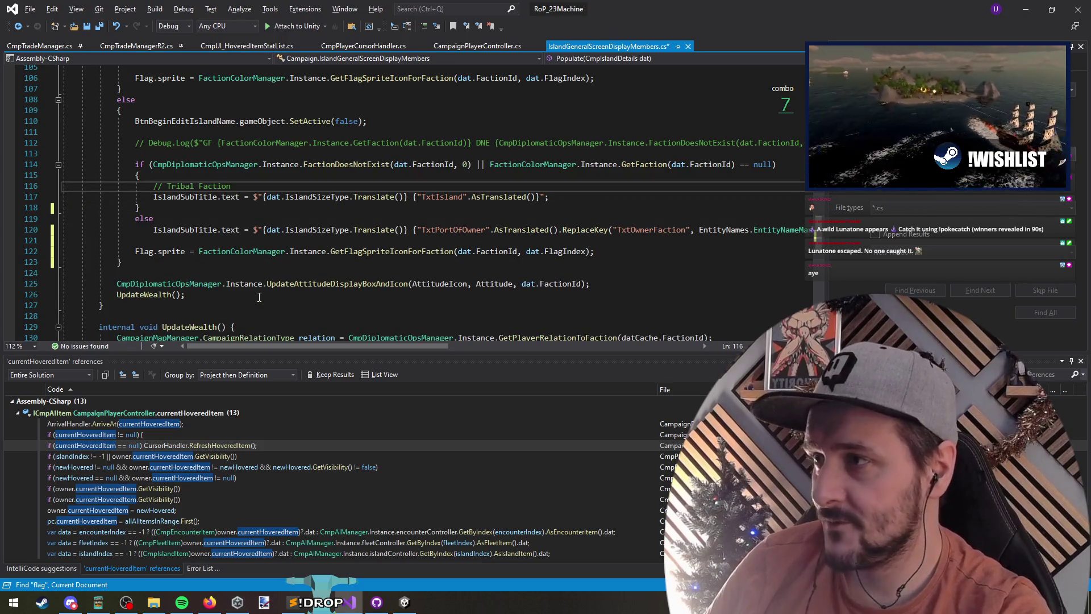
key(Down)
key(Down)
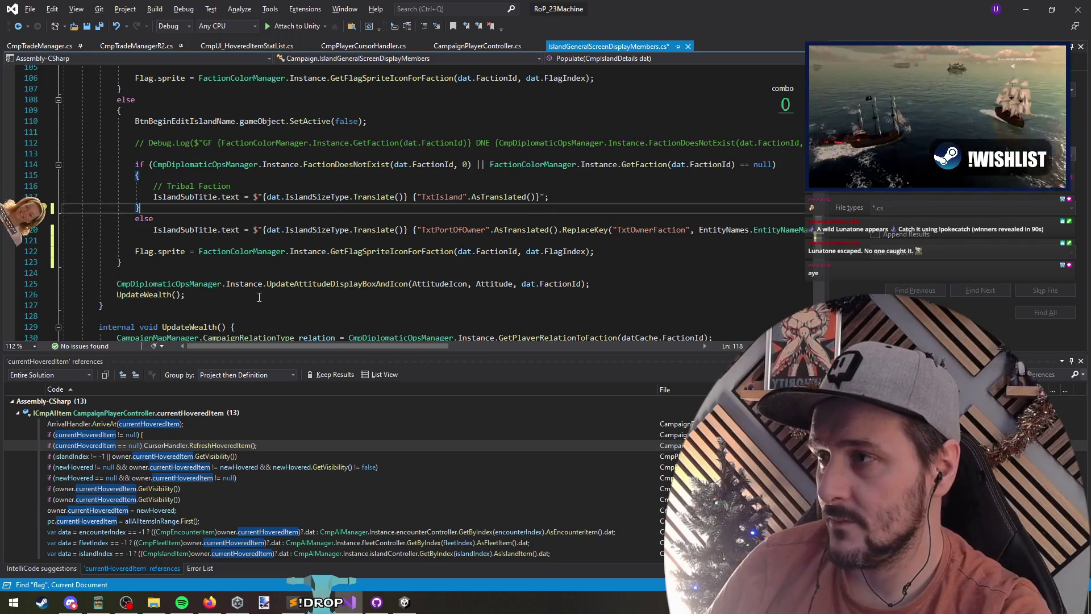
key(Up)
key(Up)
key(Up)
key(ctrl+s)
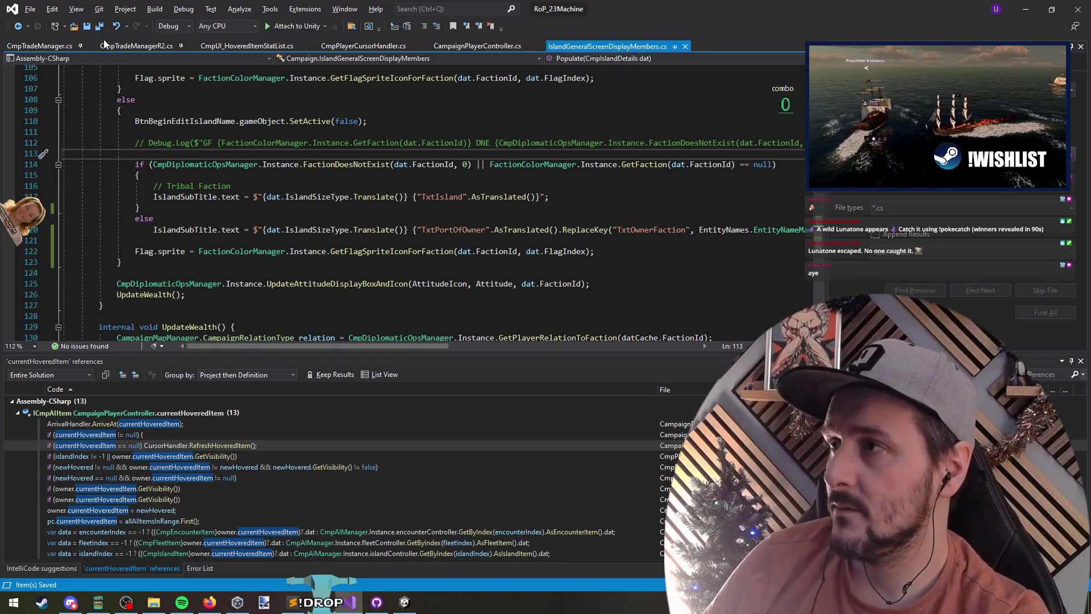
click(1026, 9)
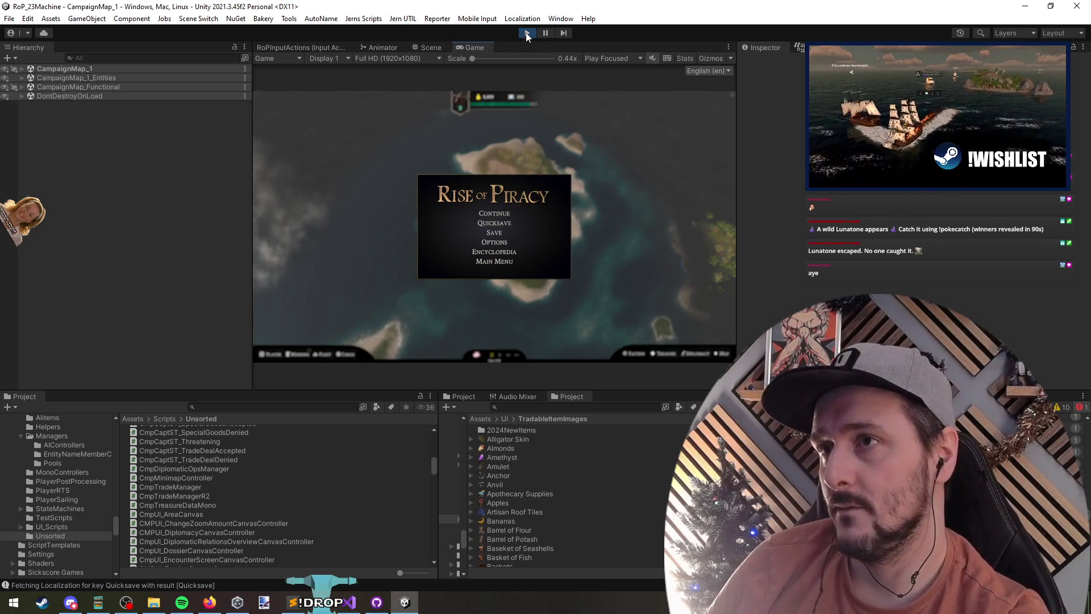
Step: Stop Play mode, let the script assemblies reload, and start Play again to continue the saved game
click(527, 34)
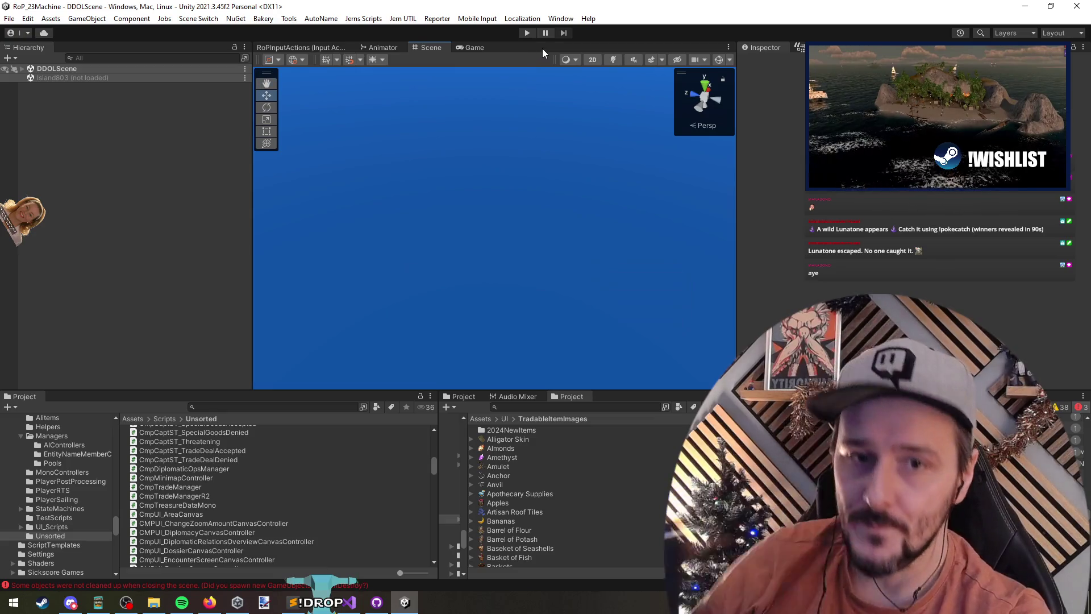
key(alt+Tab)
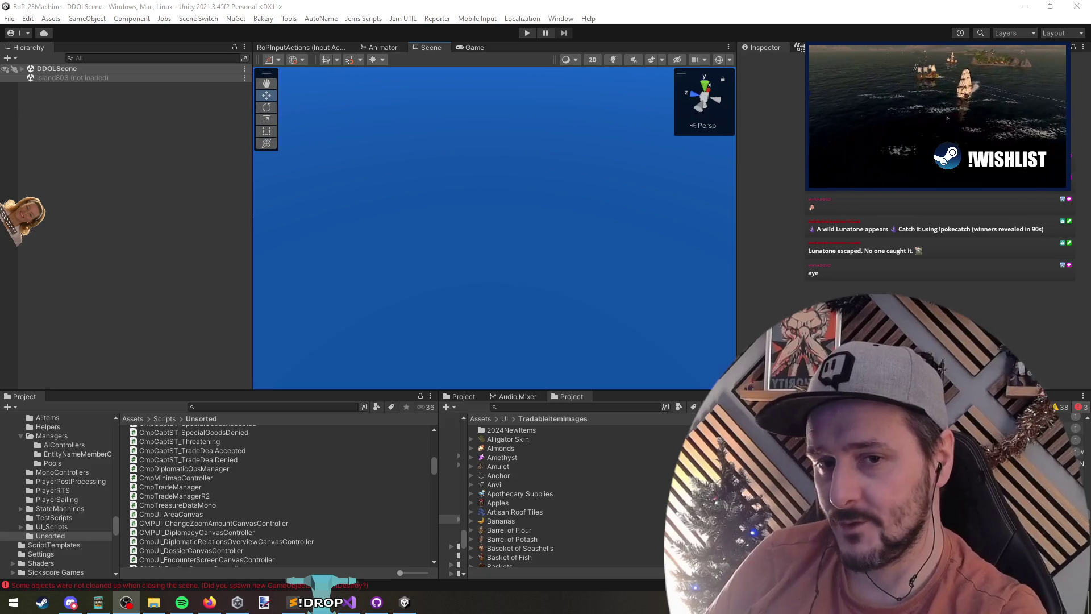
click(466, 180)
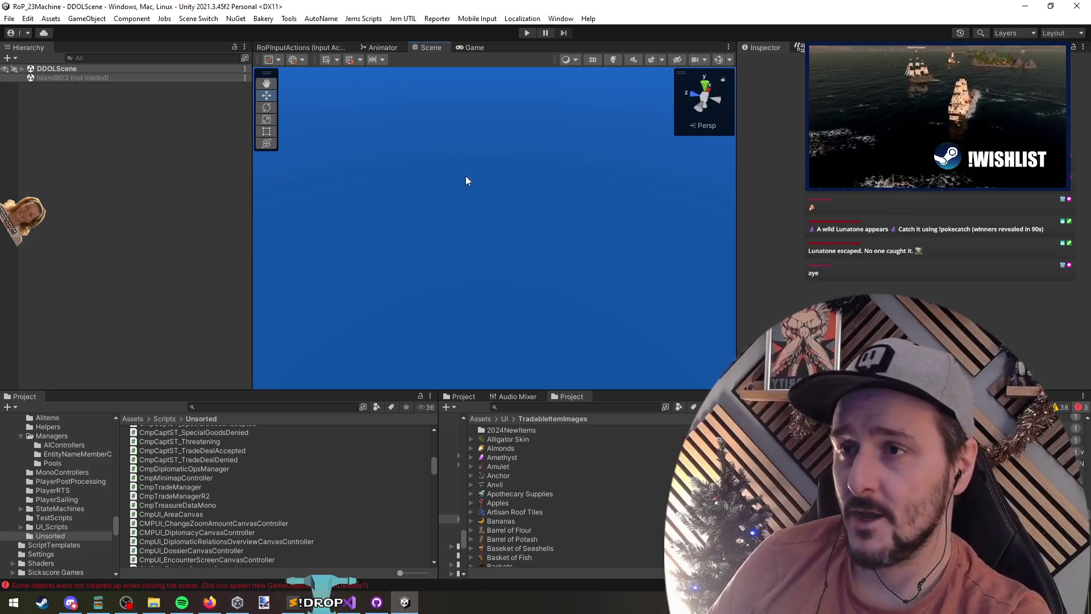
key(alt+Tab)
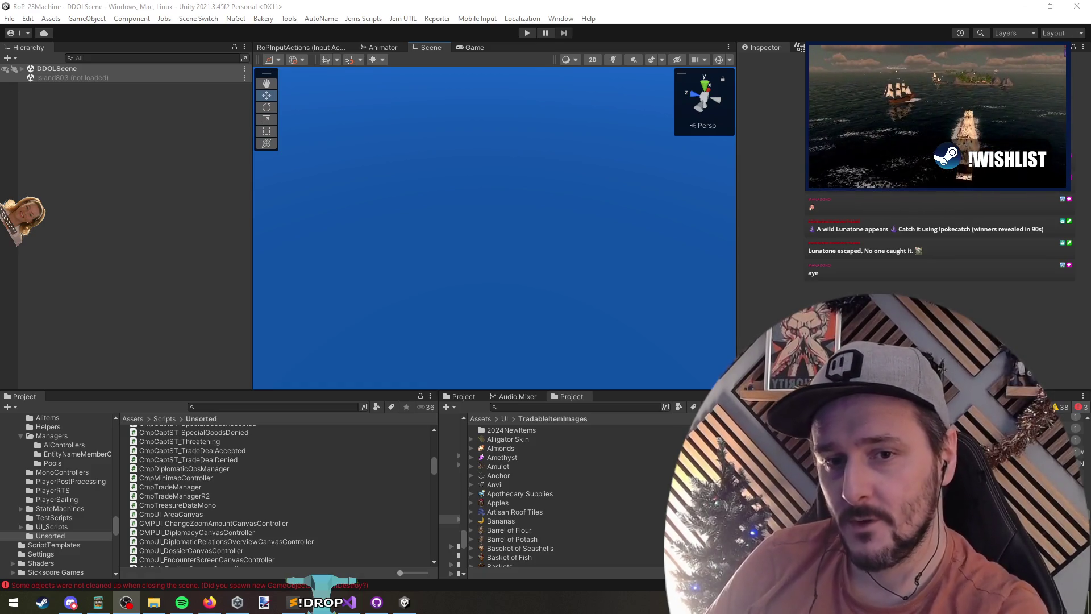
click(403, 215)
click(526, 33)
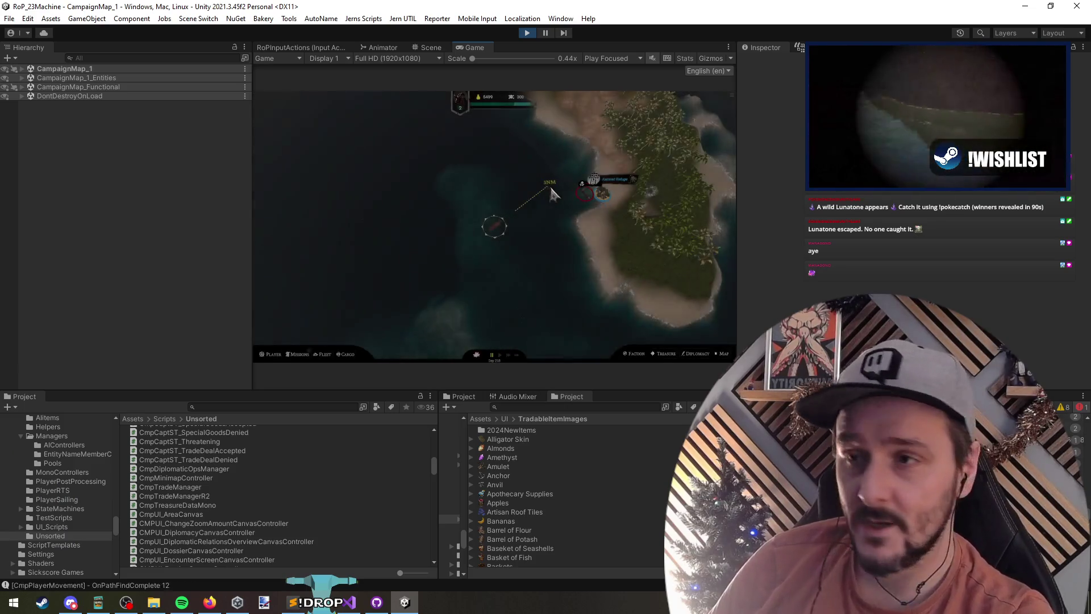
Step: Sail the ship to Kamnet Refuge and check its Island Information panel
mouse_move(583, 208)
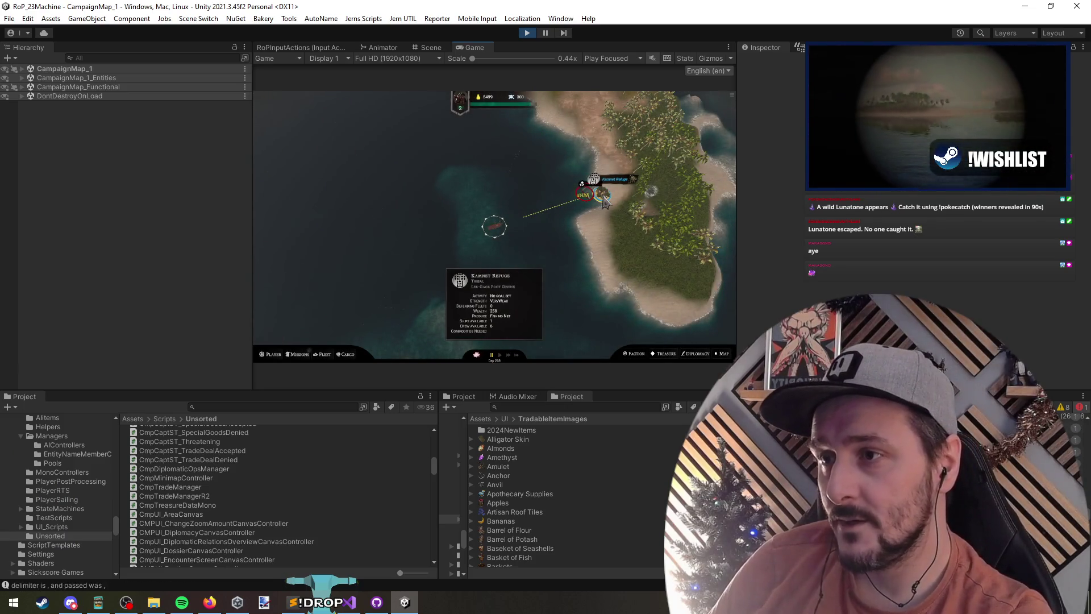
click(594, 216)
mouse_move(579, 190)
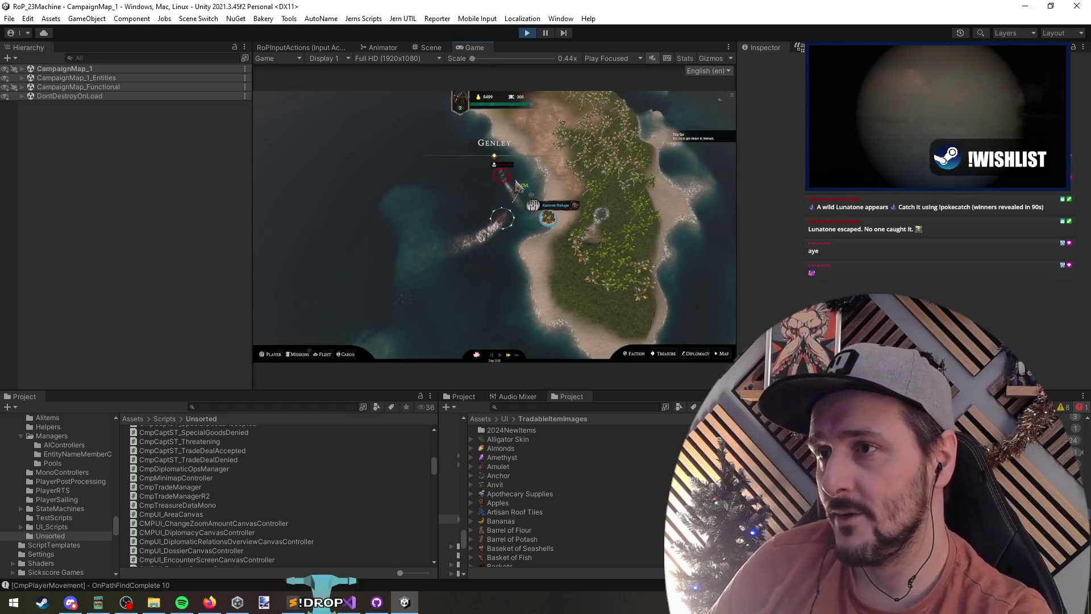
mouse_move(460, 196)
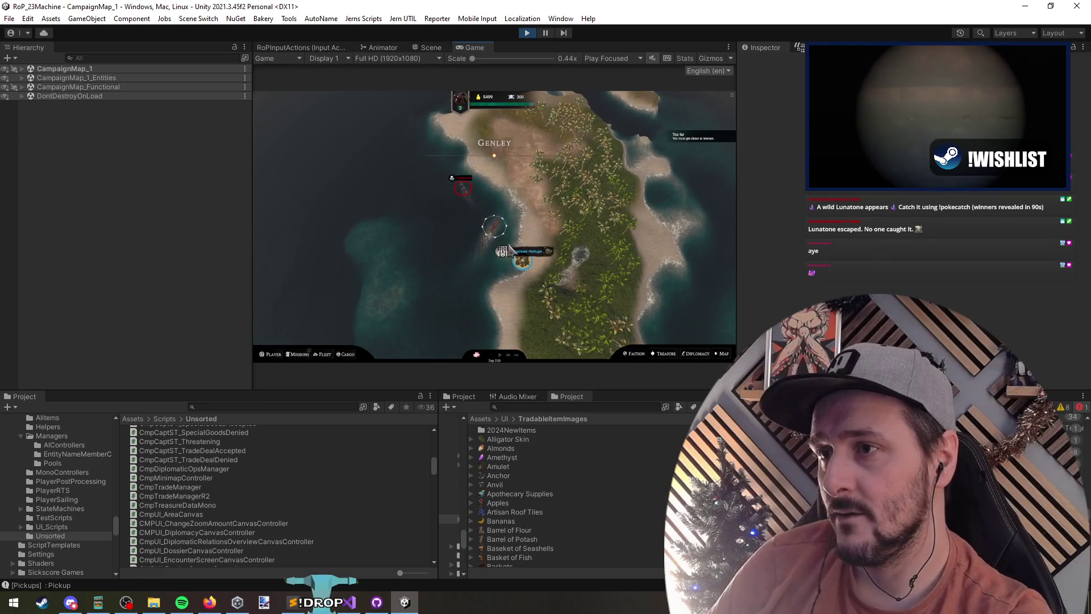
click(318, 301)
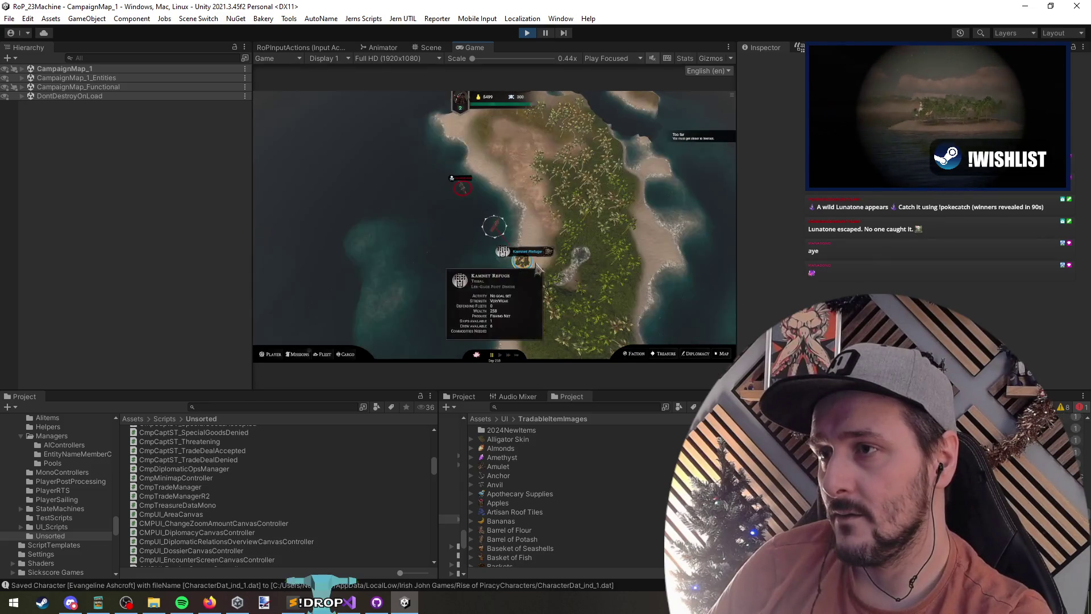
mouse_move(460, 192)
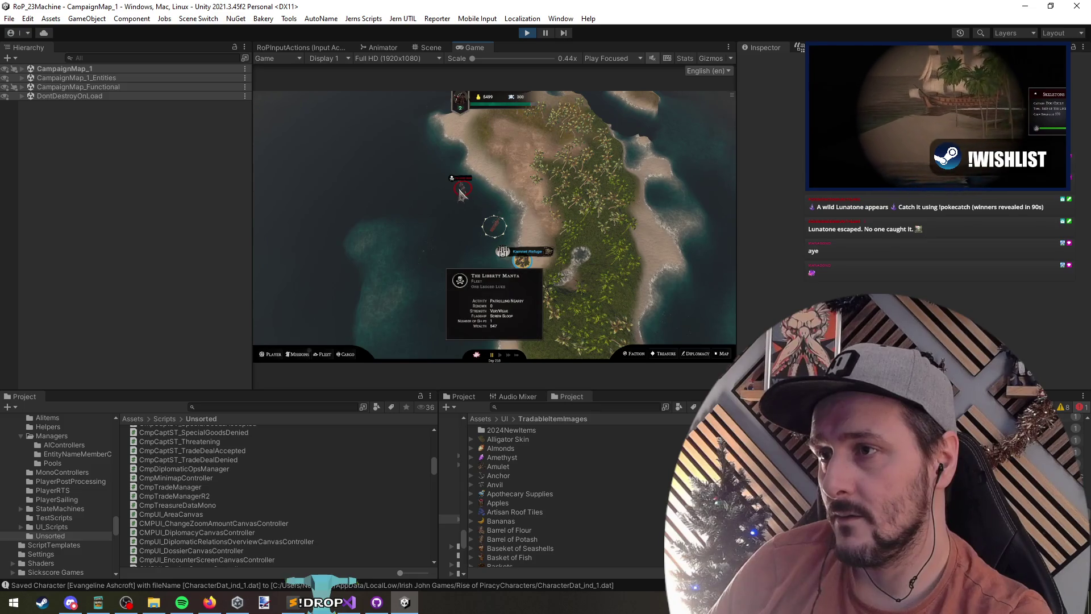
click(433, 191)
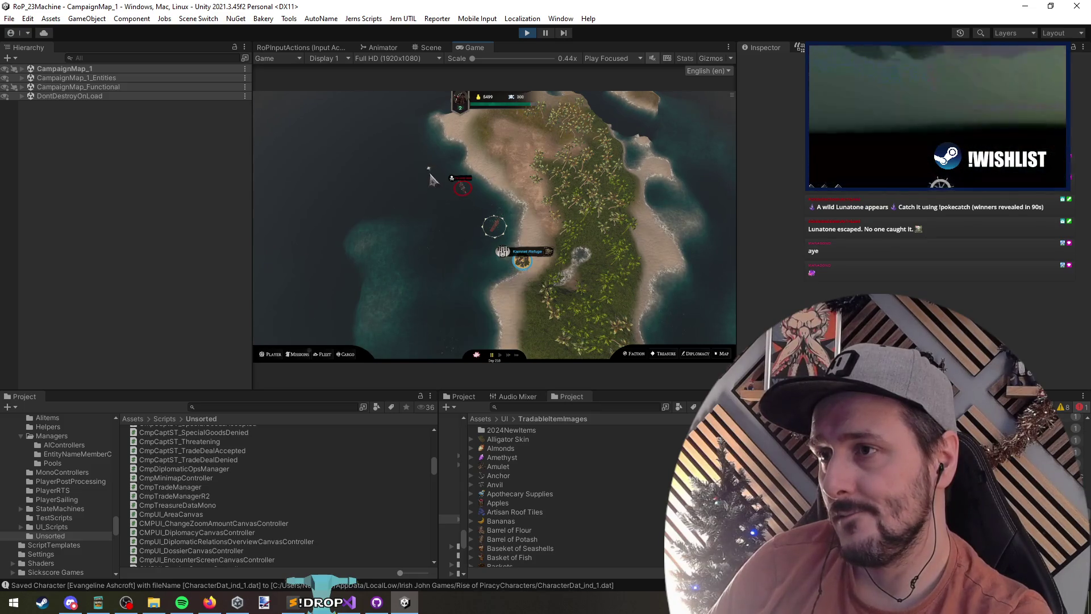
mouse_move(447, 146)
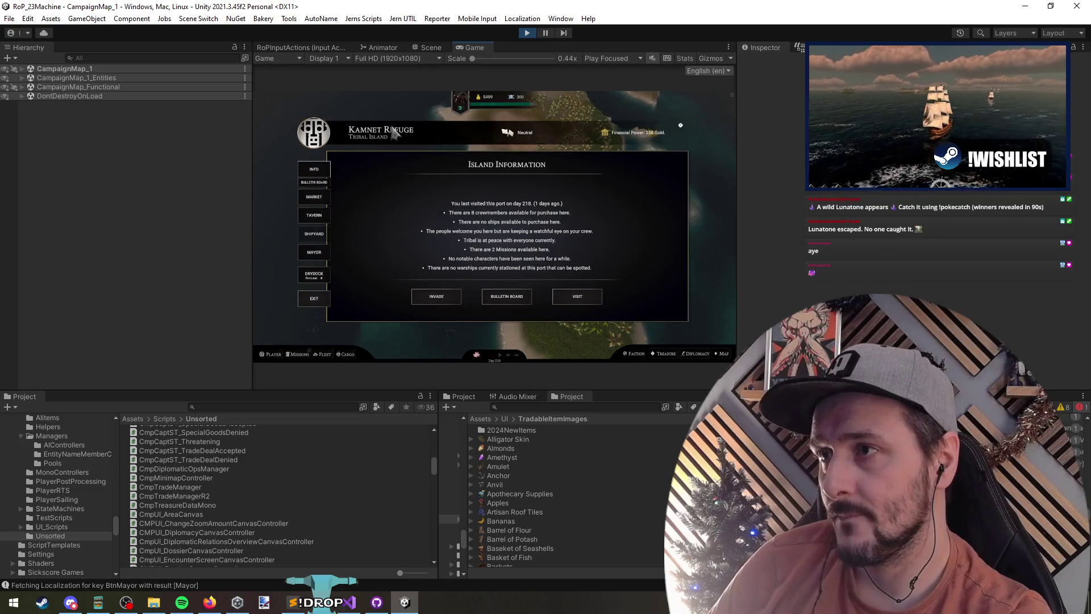
click(322, 298)
Step: Stop the play test and return to IslandGeneralScreenDisplayMembers.cs in Visual Studio
click(527, 32)
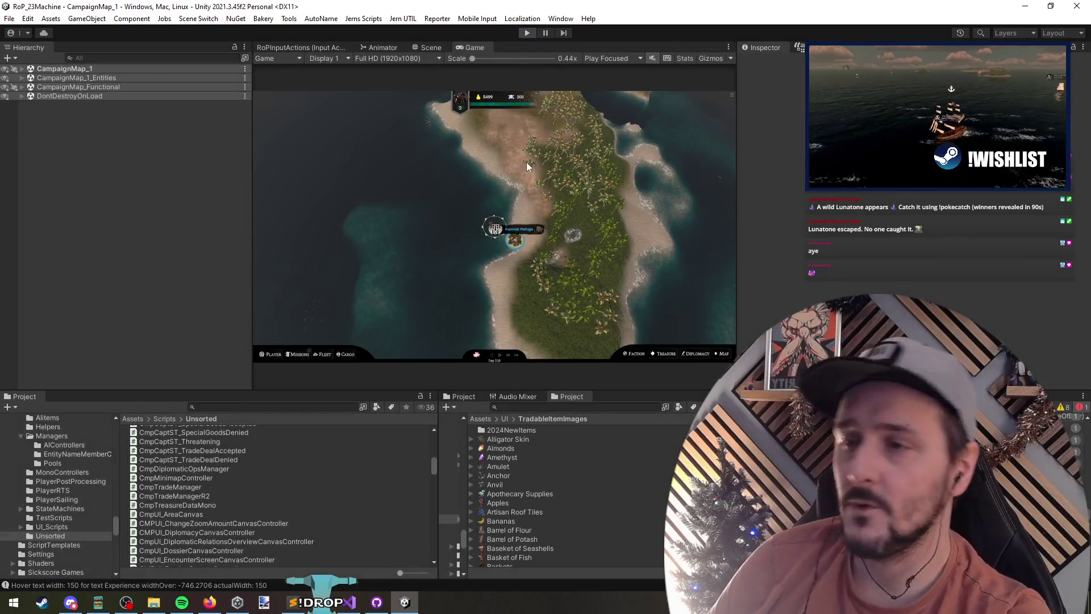
key(alt+Tab)
click(326, 187)
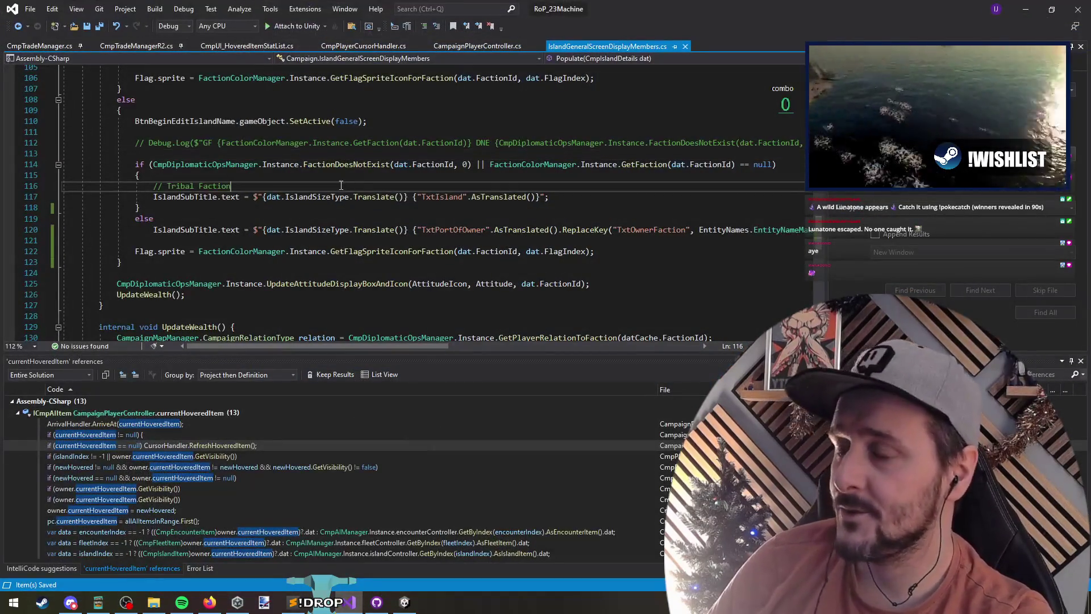
Step: Widen the Unity Console and filter its log with 'trader2'
key(ctrl+Tab)
key(ctrl+Tab)
key(ctrl+Tab)
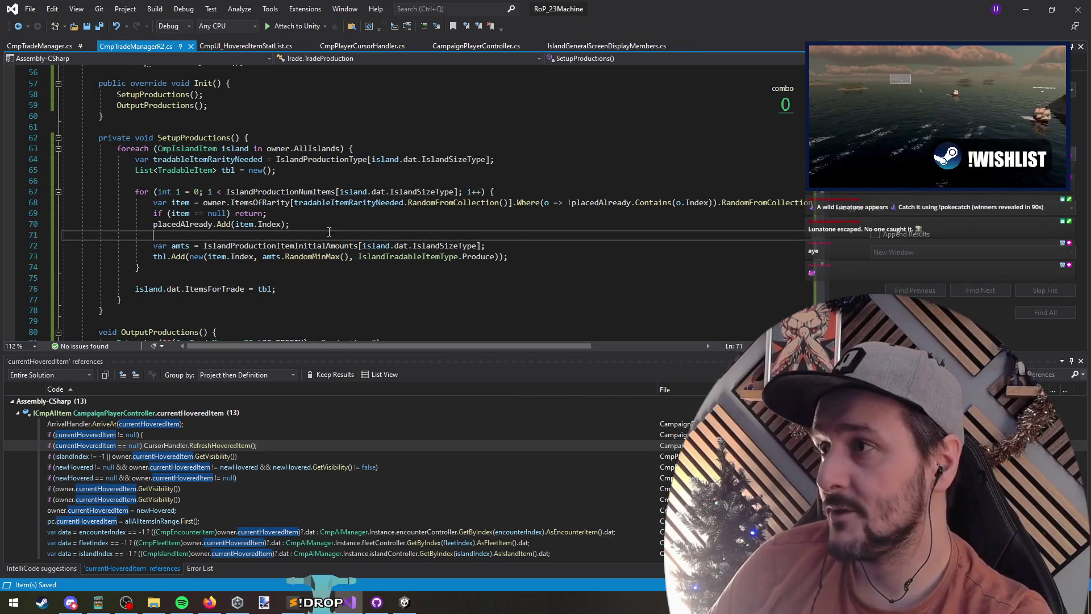
key(alt+Tab)
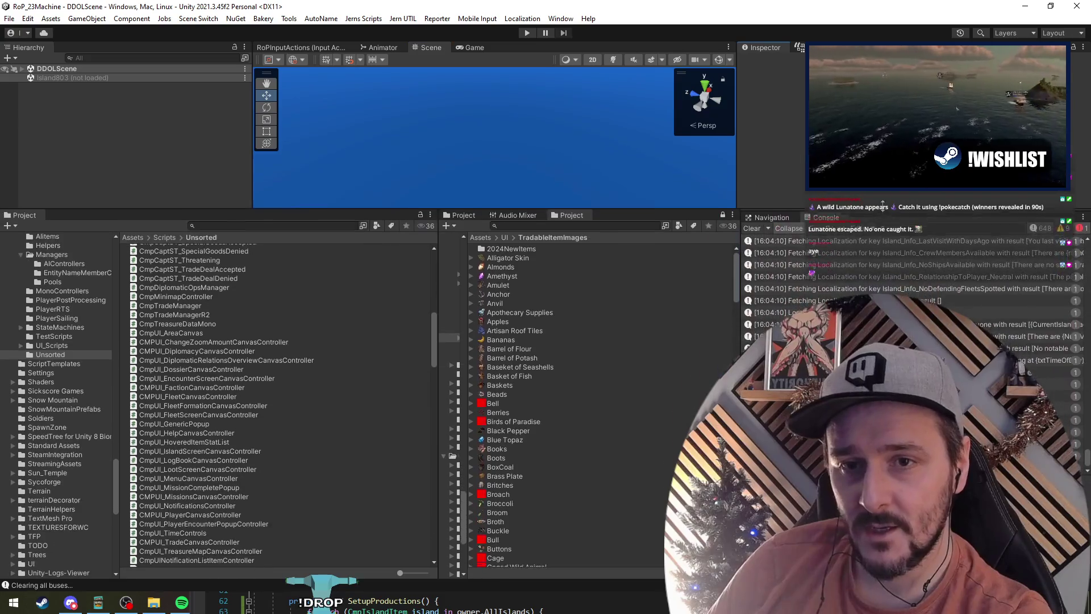
mouse_move(739, 341)
mouse_down()
mouse_move(678, 366)
mouse_move(593, 372)
mouse_up()
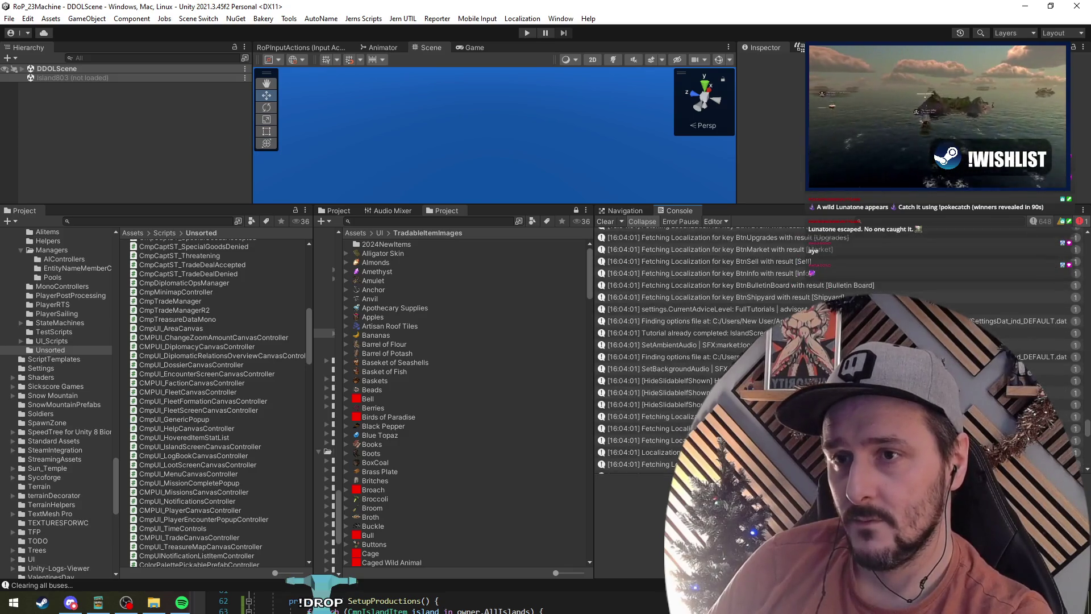
click(887, 233)
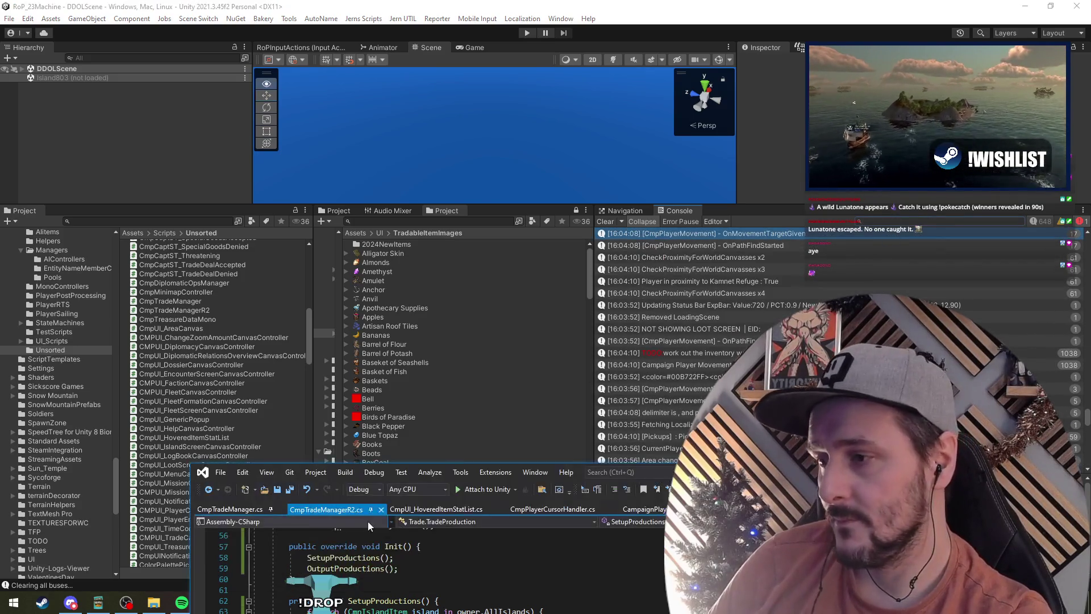
key(alt+Tab)
click(899, 221)
text(trad)
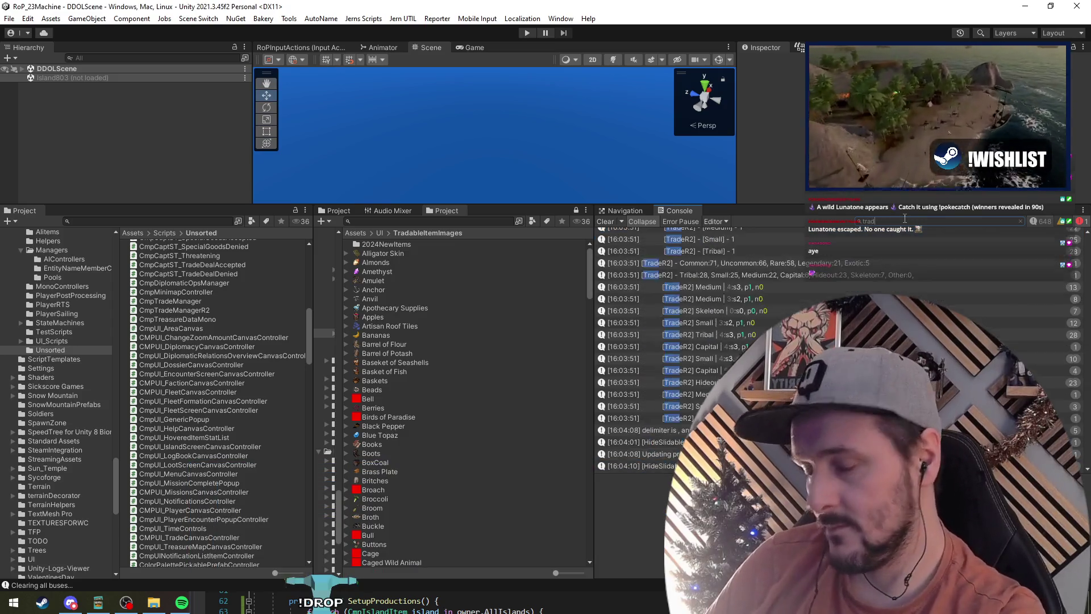
text(er2)
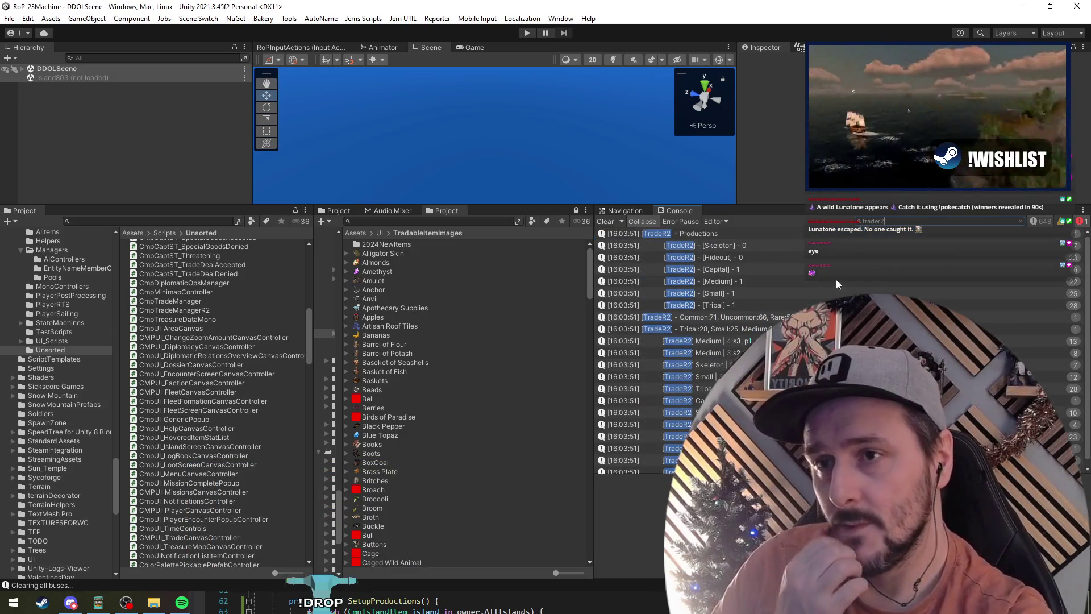
Step: Step through the TradeR2 Tribal, Capital, Medium and Small count entries, widening the log further
click(745, 302)
drag(731, 305, 759, 254)
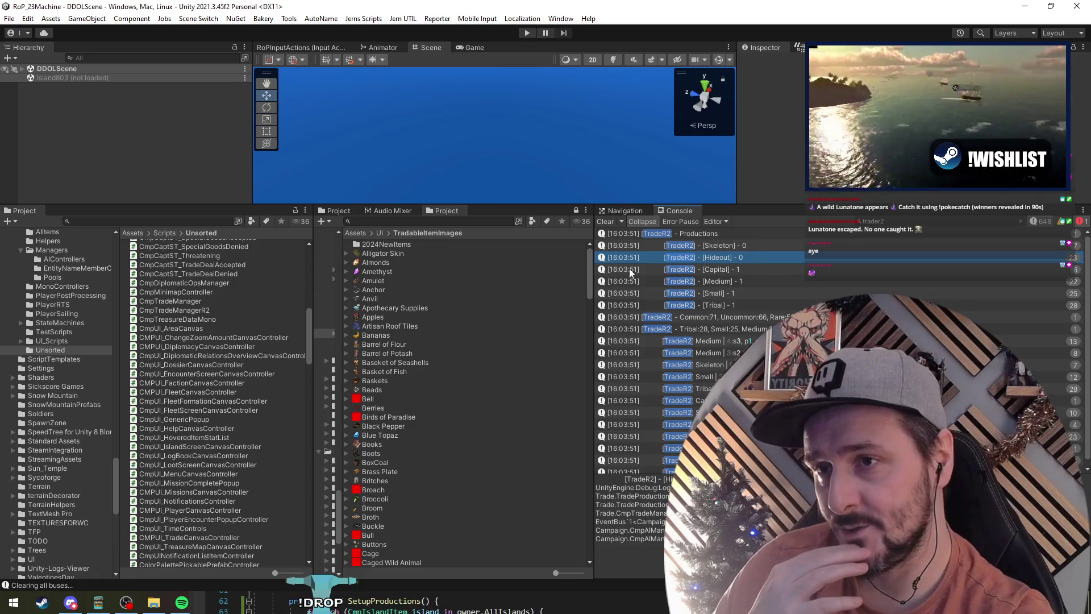
click(763, 269)
mouse_move(765, 282)
mouse_down()
mouse_move(771, 296)
mouse_move(765, 304)
mouse_move(769, 275)
mouse_move(749, 316)
mouse_up()
key(Down)
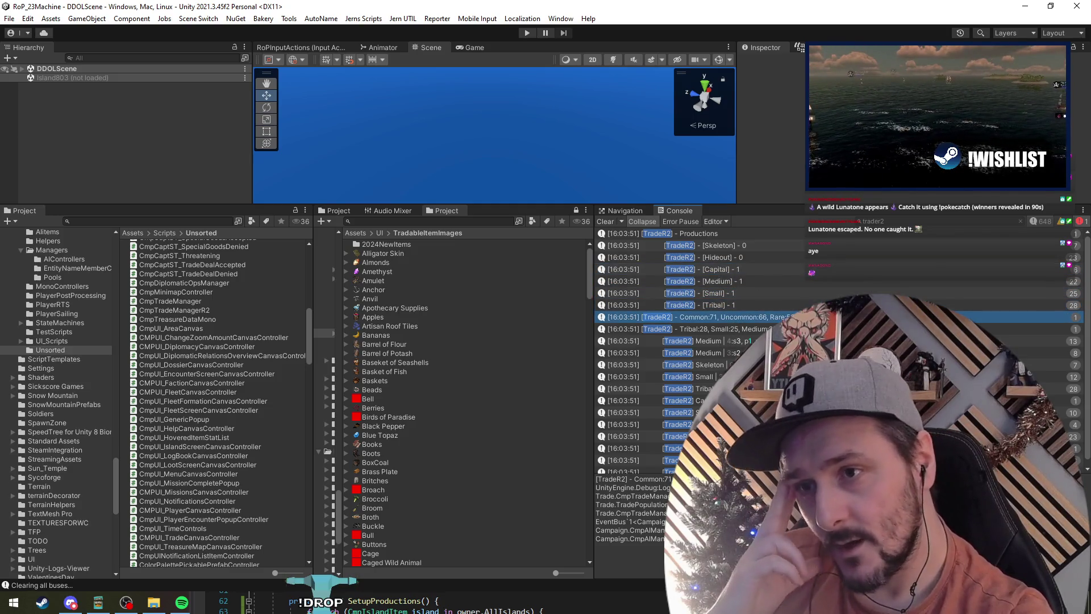
click(716, 329)
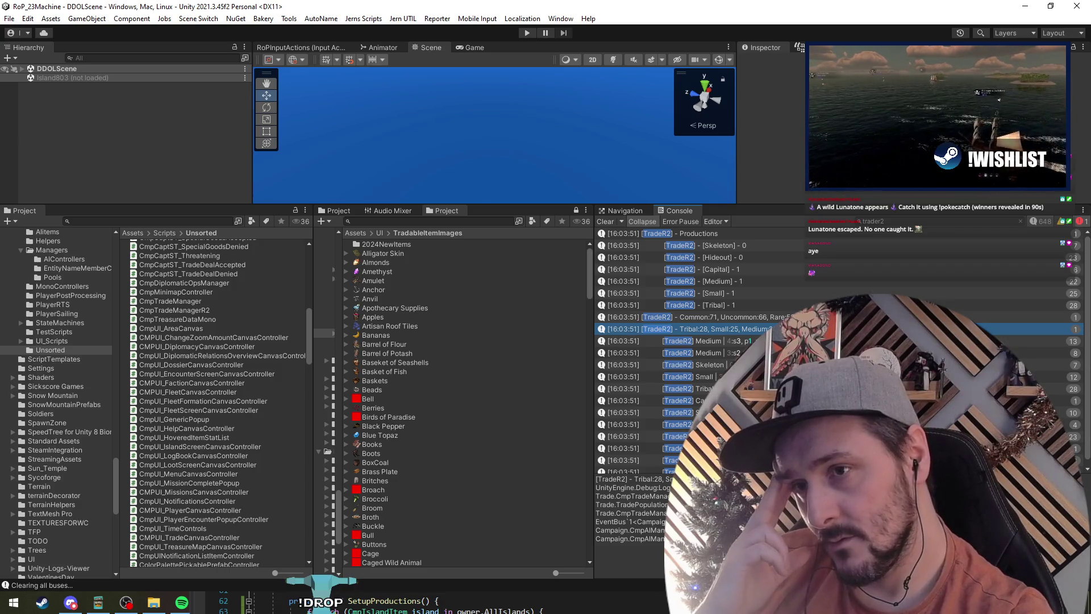
click(716, 341)
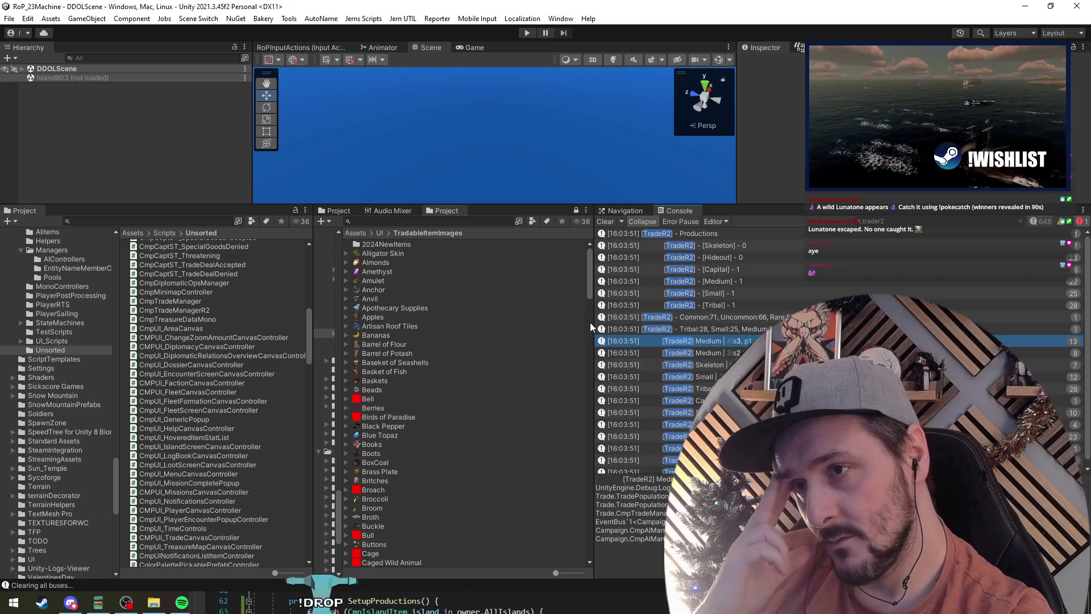
drag(591, 328, 189, 336)
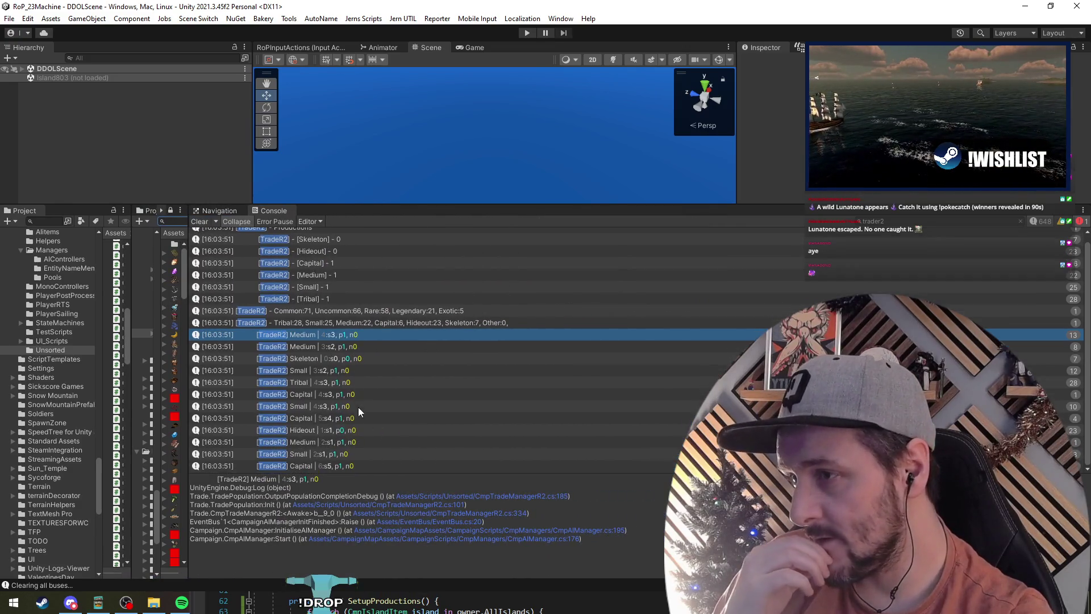
Step: Inspect the Medium 2:s1, Hideout 1:s1 and Tribal TradeR2 entries, then return to CmpTradeManagerR2.cs
click(353, 466)
click(361, 456)
click(366, 442)
click(372, 432)
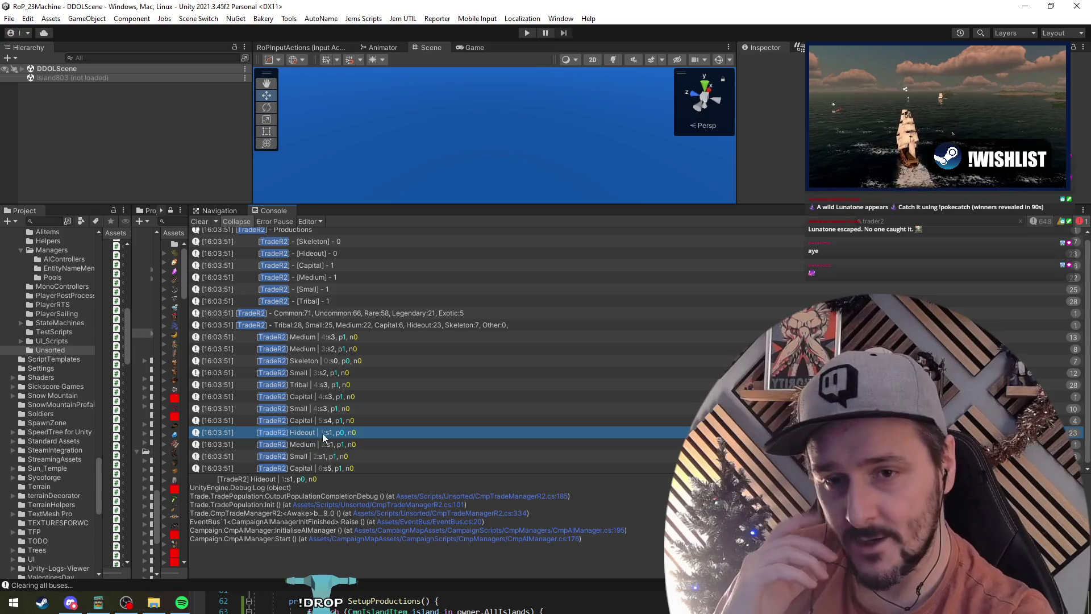
click(387, 411)
click(400, 386)
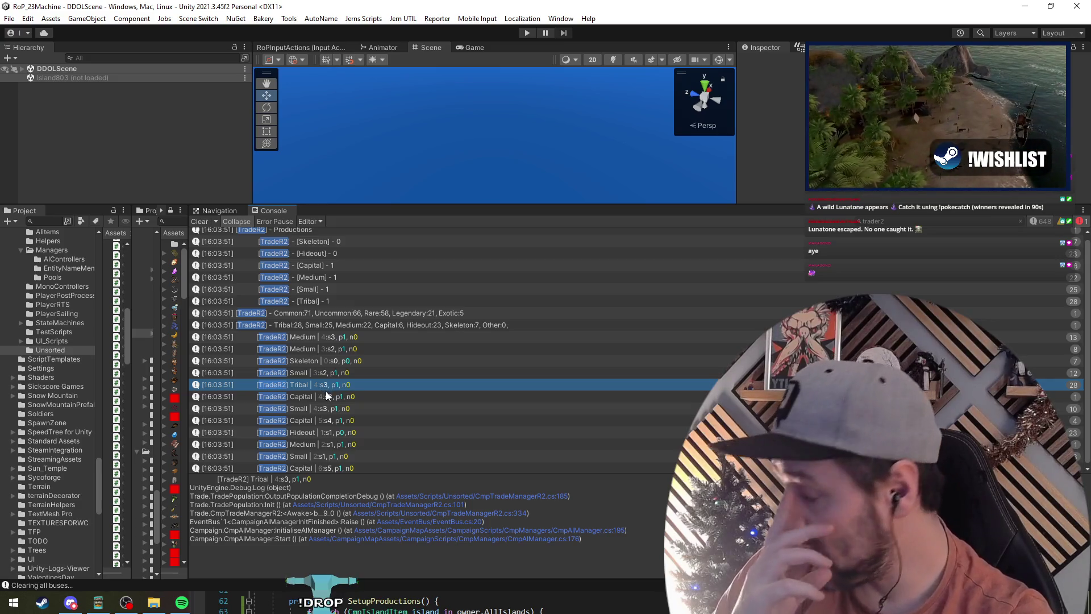
click(479, 611)
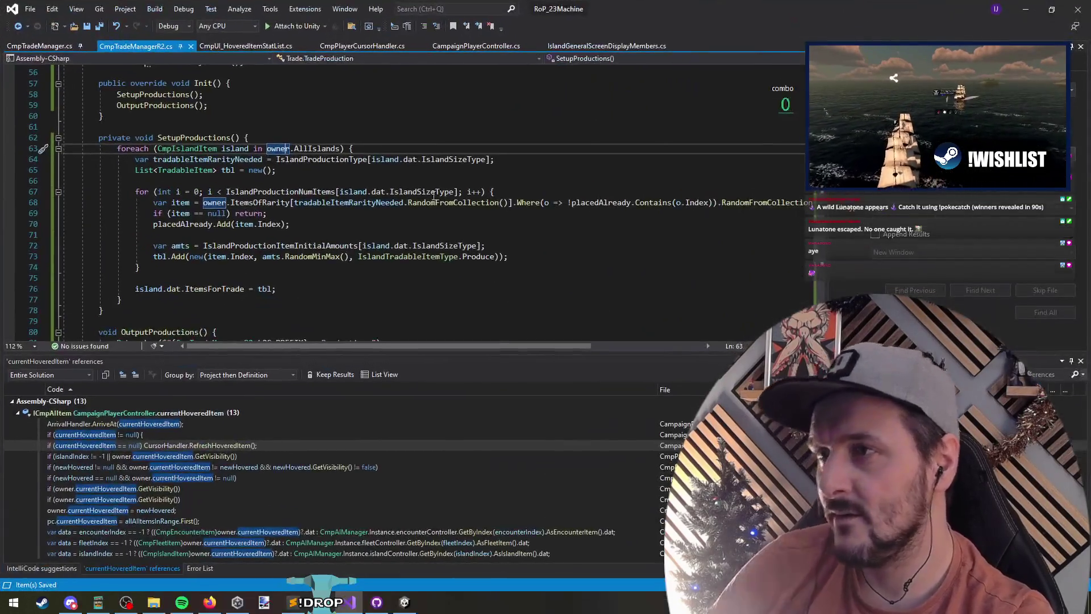
Step: Browse SetupProductions through the IslandProductionNumItems loop, GatherItemsForHideouts and GatherSurroundingItemsFromFriendlyPorts
click(250, 214)
key(Up)
key(Up)
key(Up)
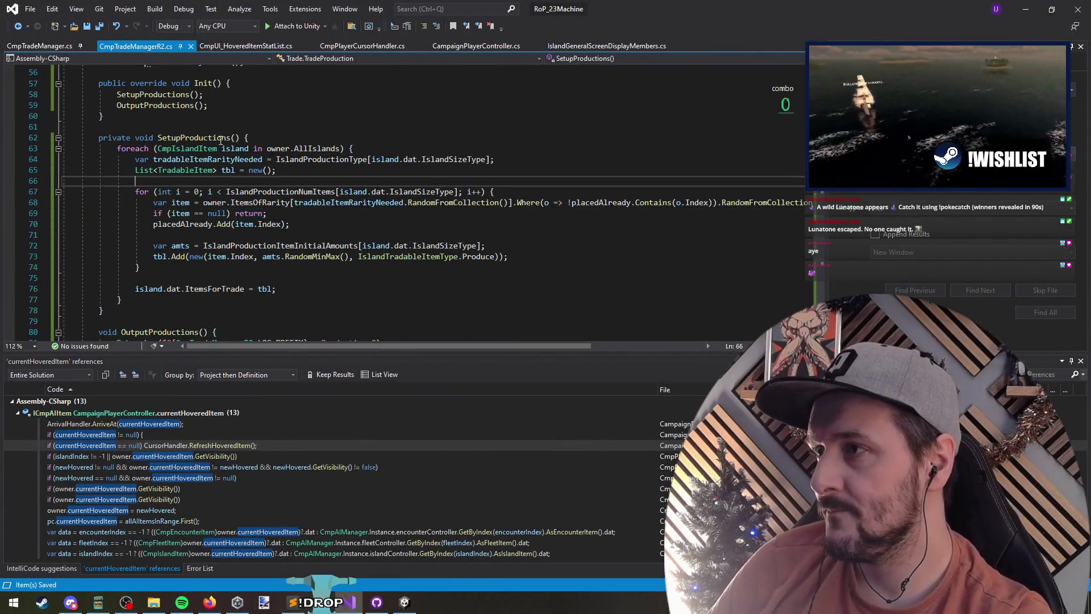
scroll(259, 219, up, 18)
scroll(267, 223, down, 9)
scroll(271, 230, down, 11)
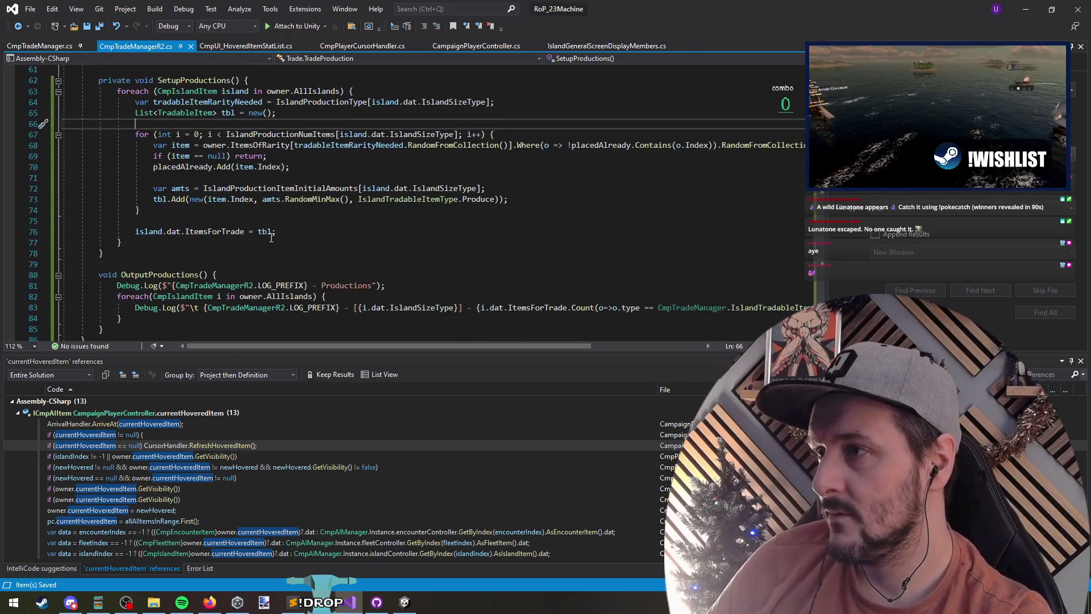
click(320, 201)
key(Up)
key(Up)
key(Up)
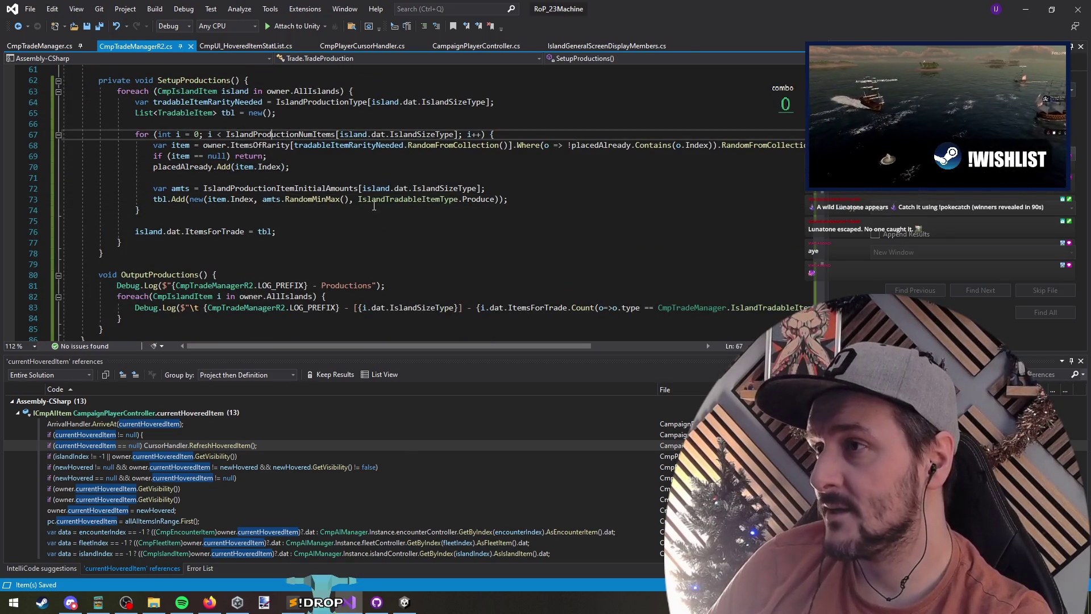
scroll(324, 216, down, 20)
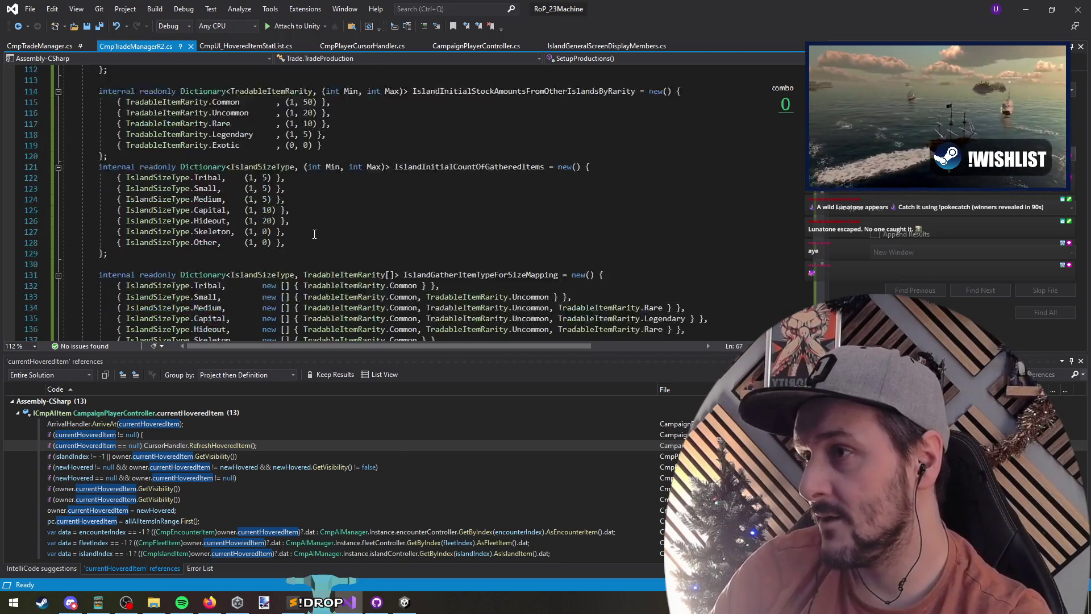
scroll(312, 235, down, 4)
click(312, 235)
scroll(312, 235, down, 6)
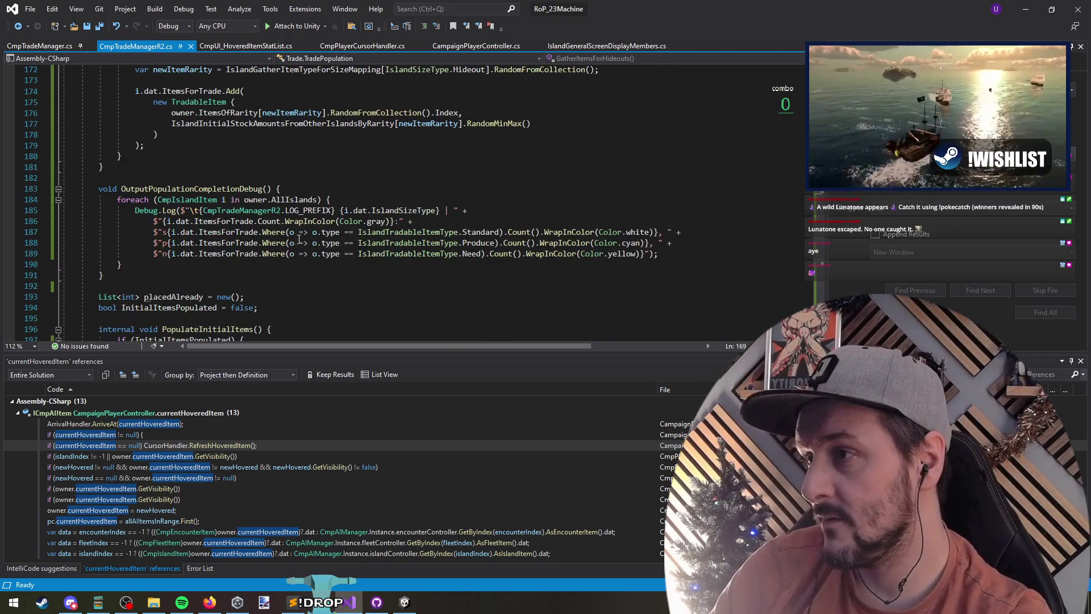
scroll(227, 199, up, 6)
click(212, 248)
scroll(273, 205, up, 7)
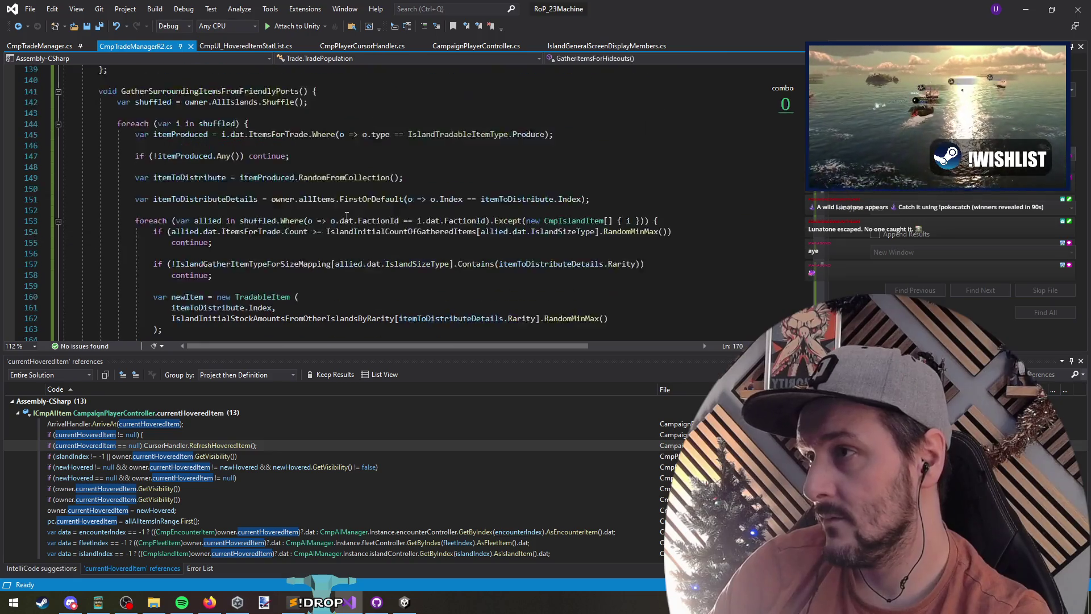
scroll(335, 160, down, 3)
Step: Change '>=' to '>' on line 154 and go to the IslandInitialCountOfGatheredItems definition
click(372, 199)
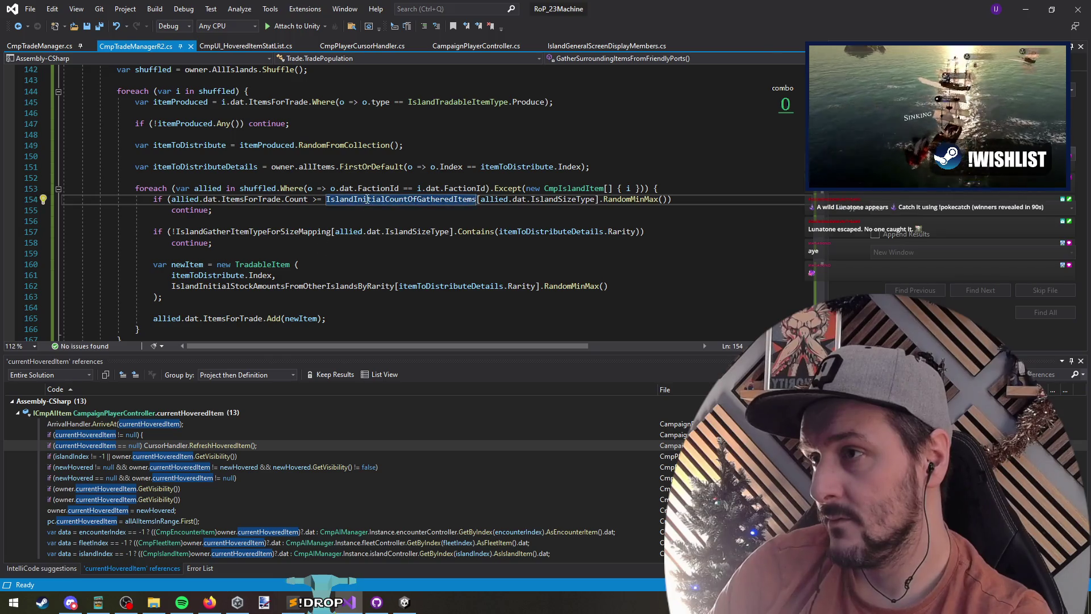
mouse_move(368, 199)
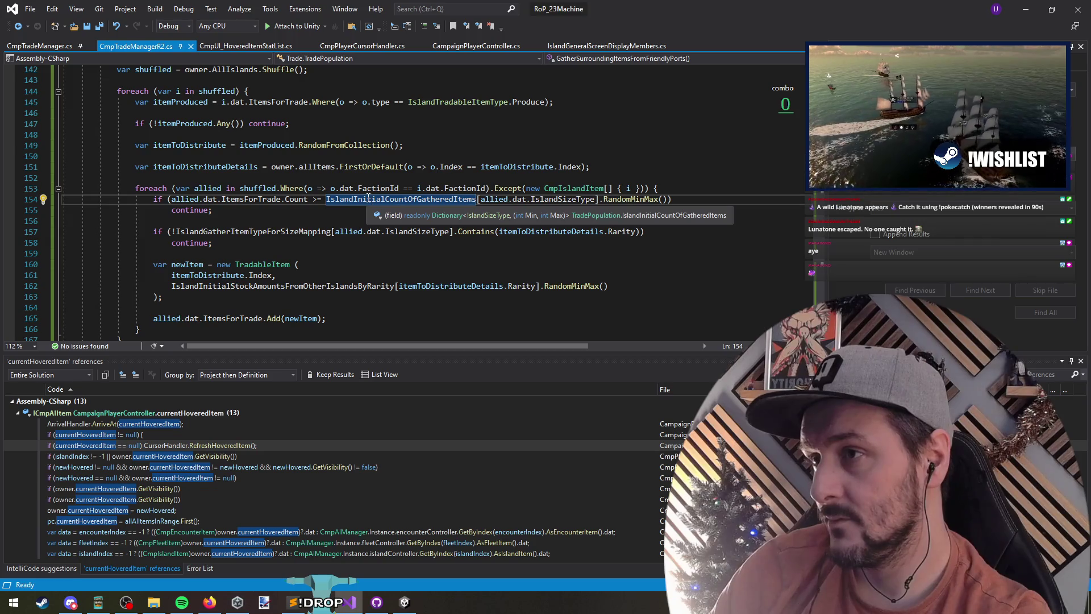
click(322, 199)
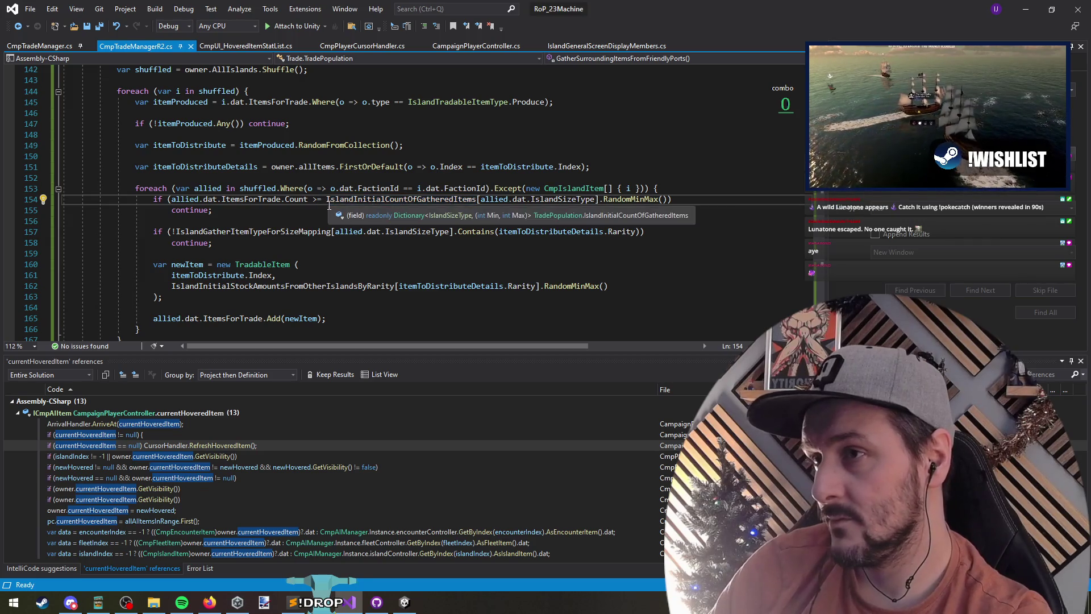
key(BackSpace)
key(F12)
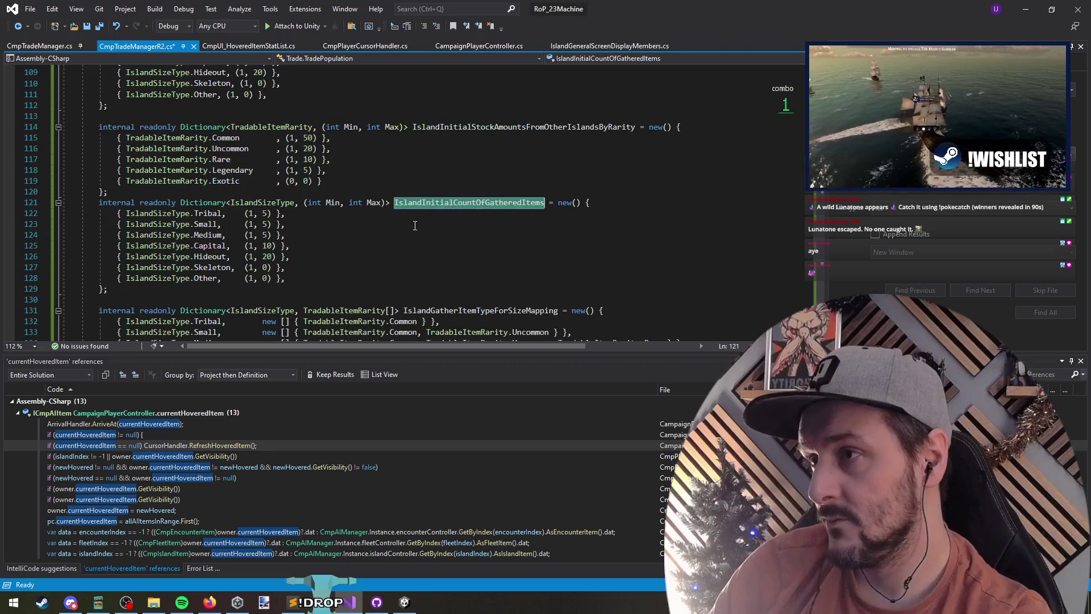
click(265, 214)
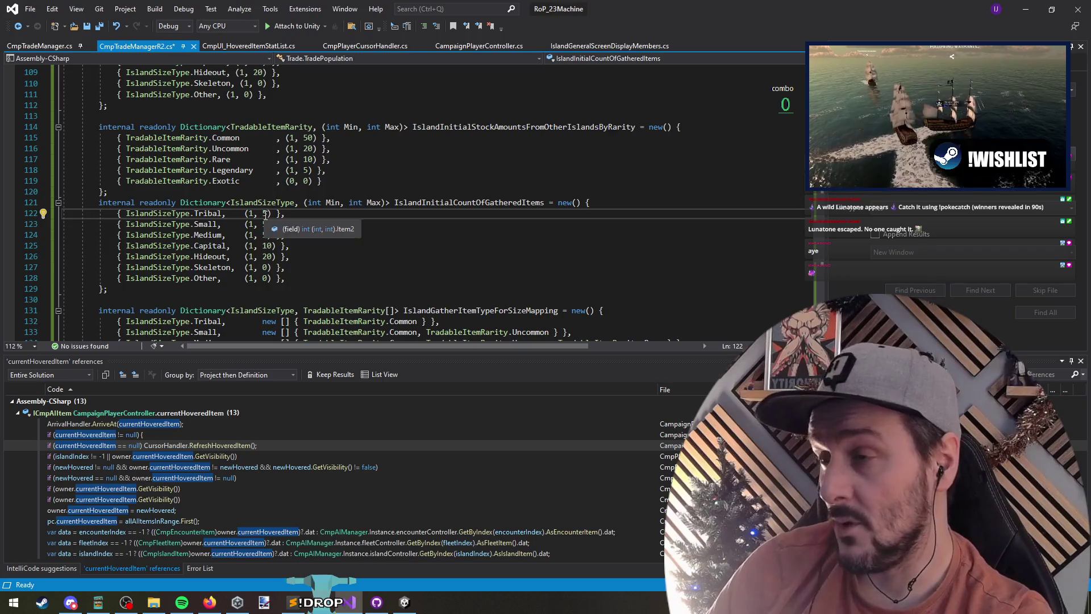
double_click(266, 214)
text(5)
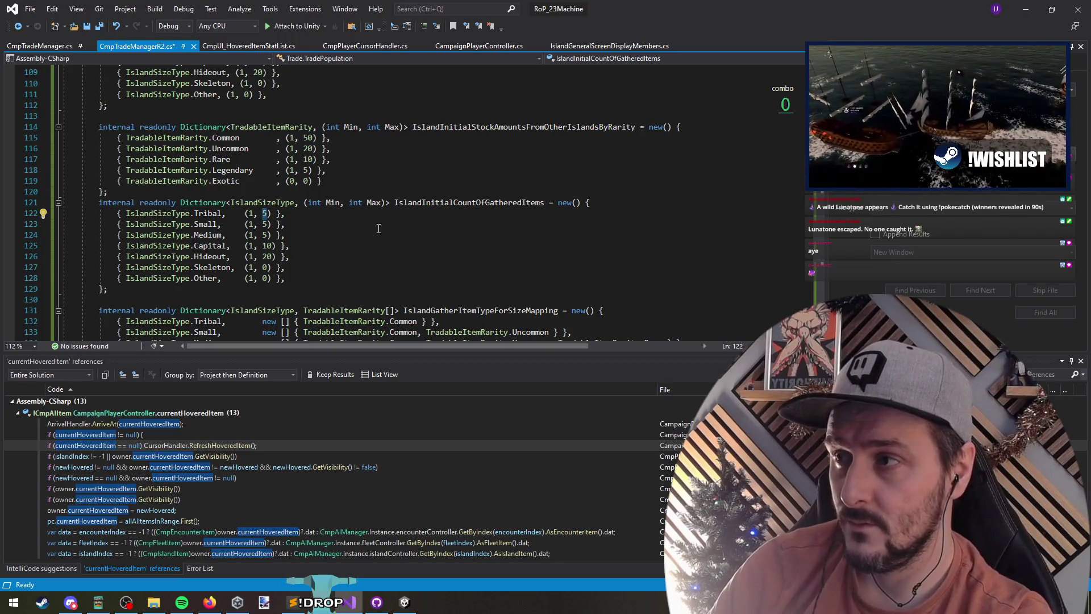
click(19, 27)
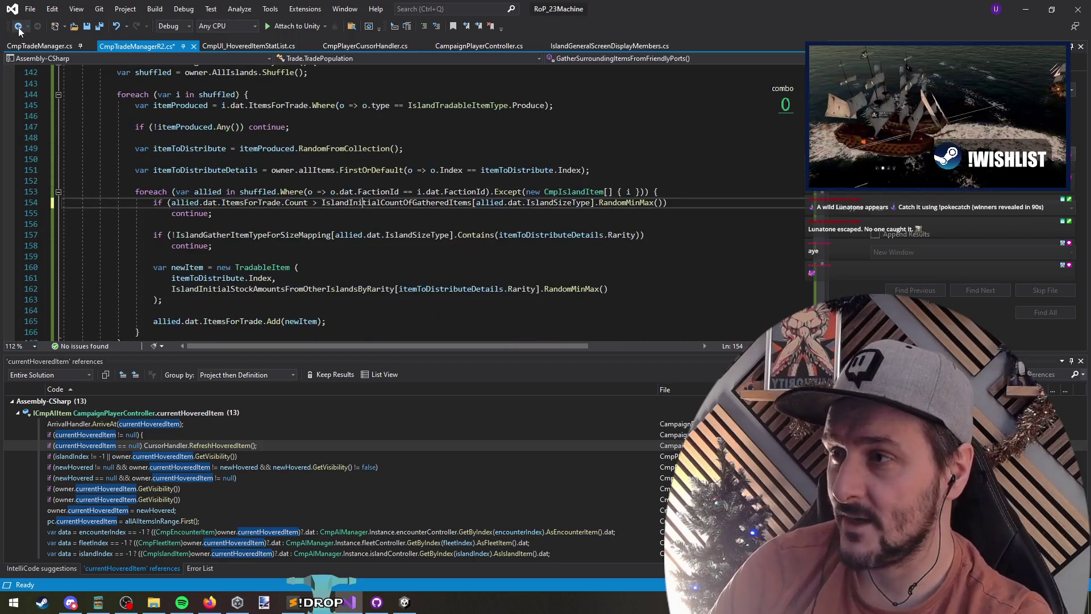
ctrl+click(625, 202)
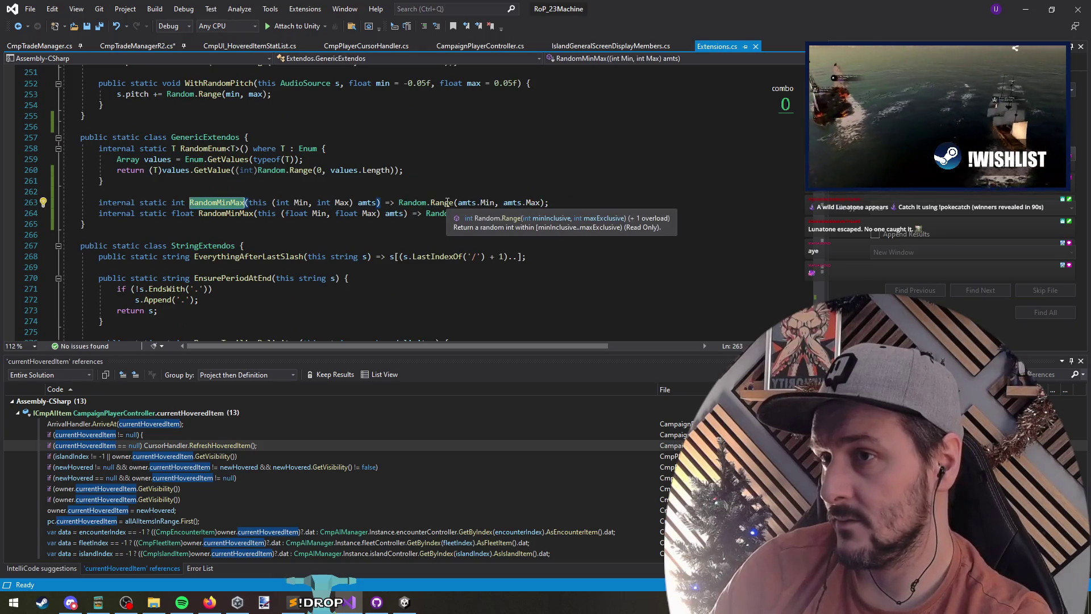
click(18, 26)
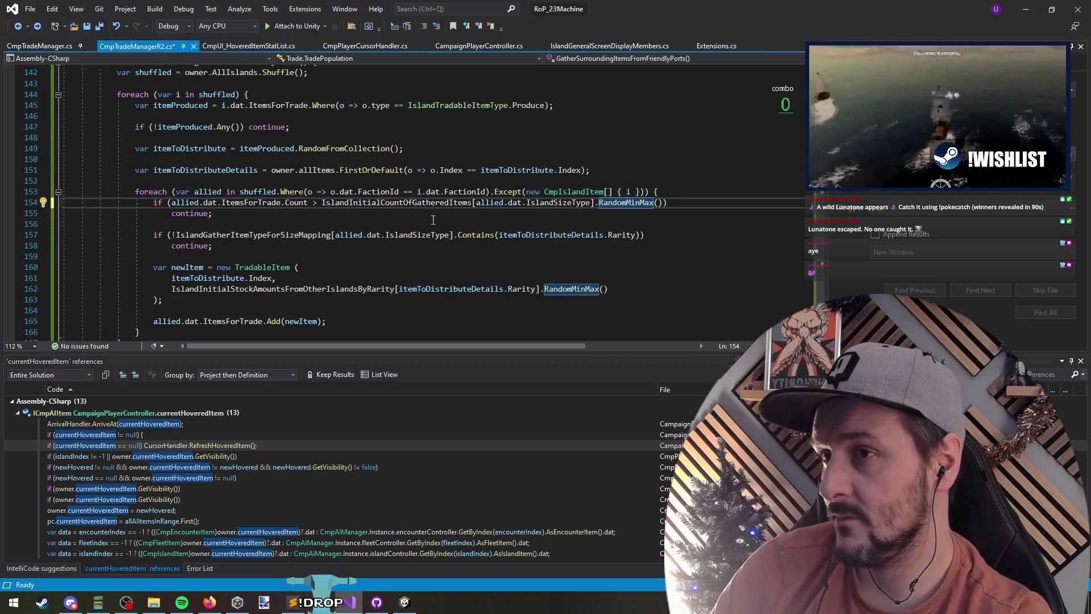
scroll(434, 221, up, 7)
scroll(472, 267, down, 6)
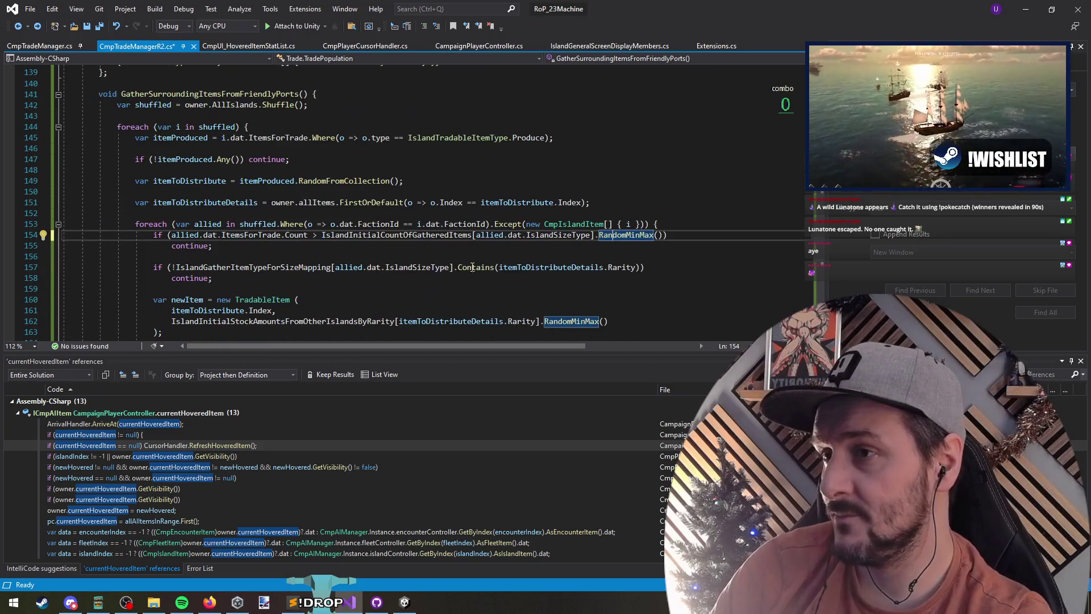
click(557, 234)
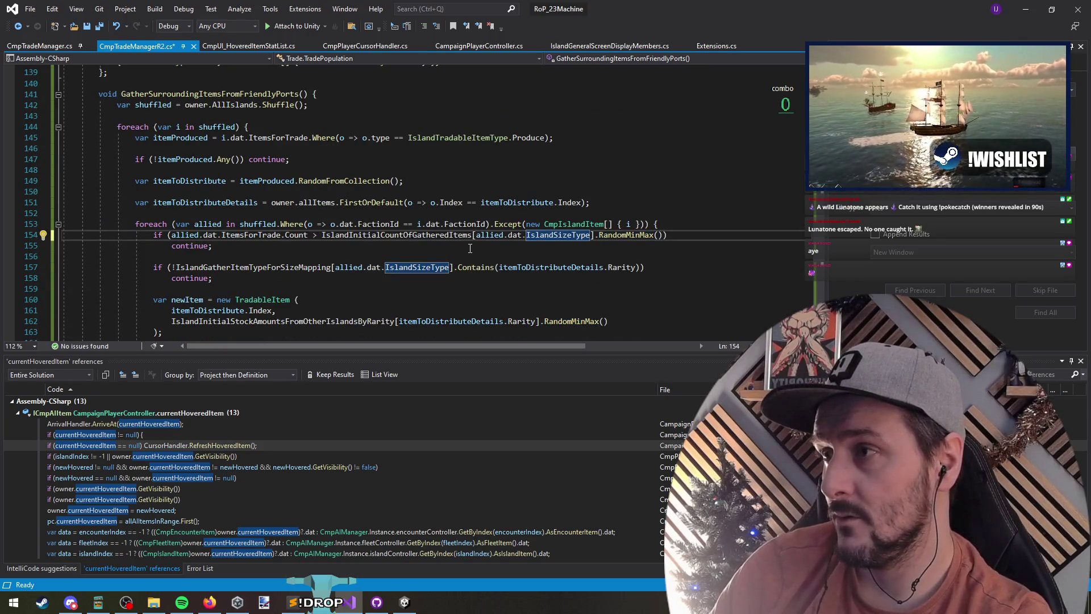
ctrl+click(428, 236)
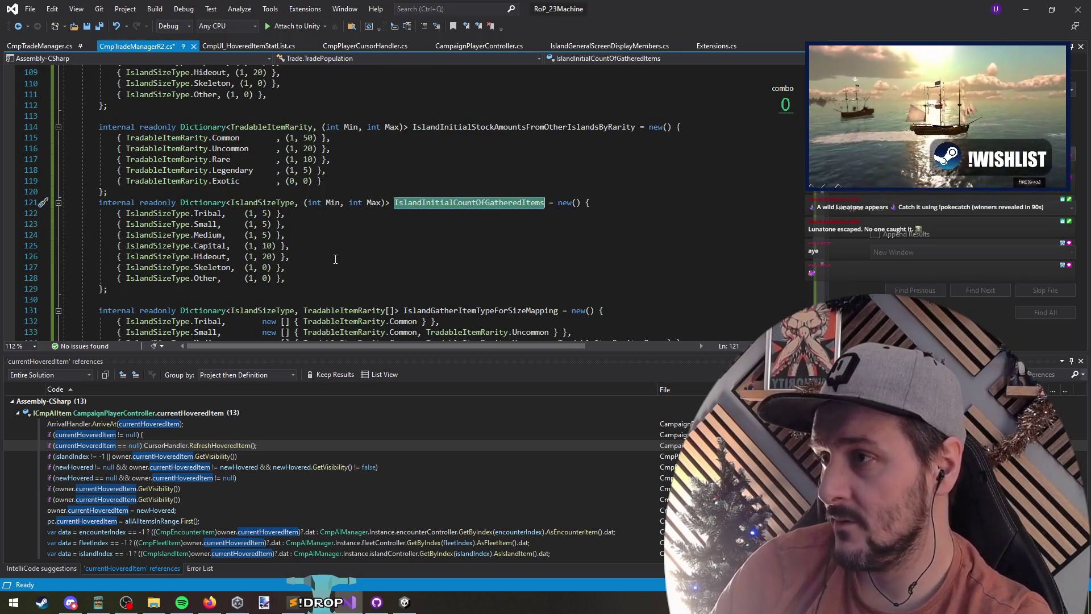
drag(245, 214, 269, 281)
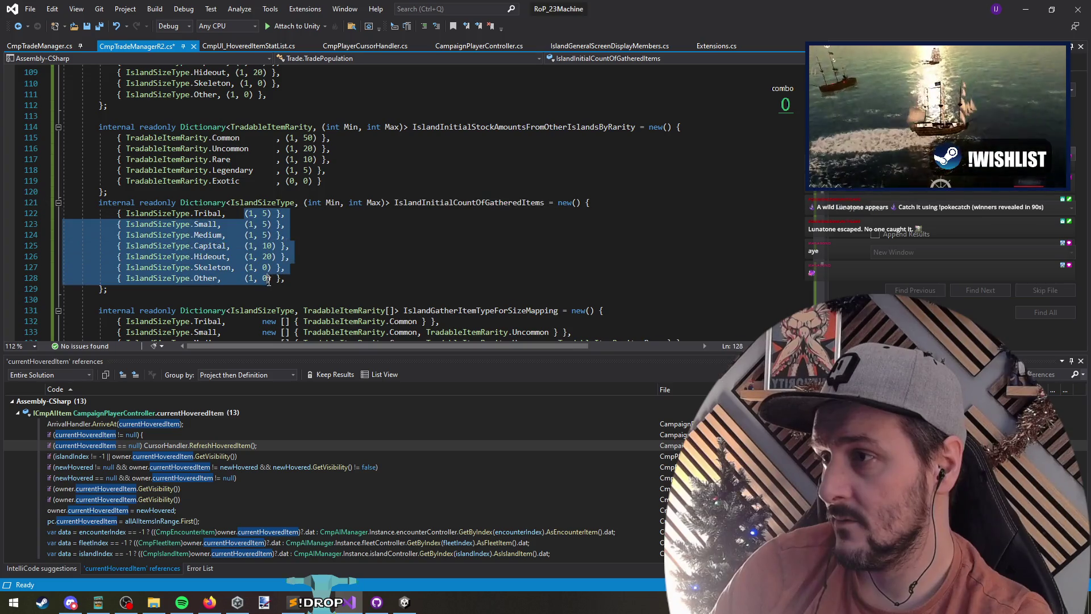
click(302, 283)
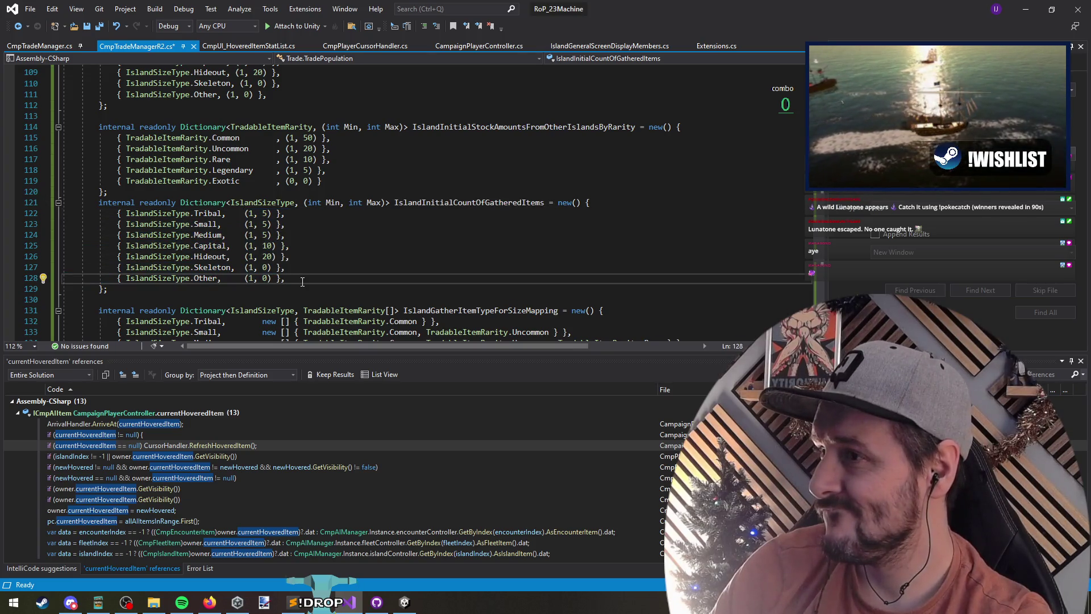
click(18, 26)
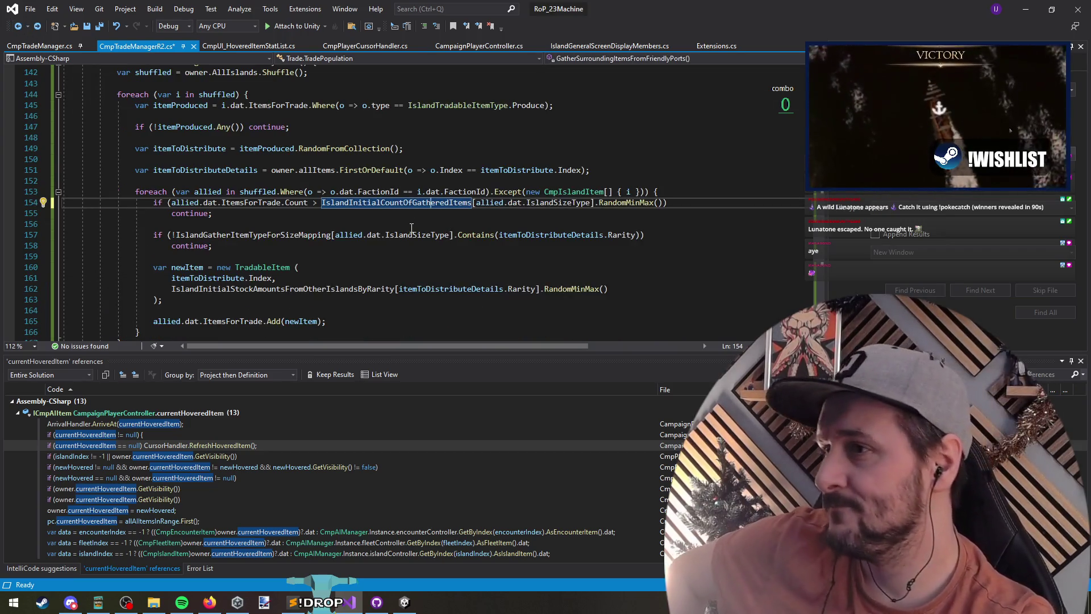
mouse_move(267, 205)
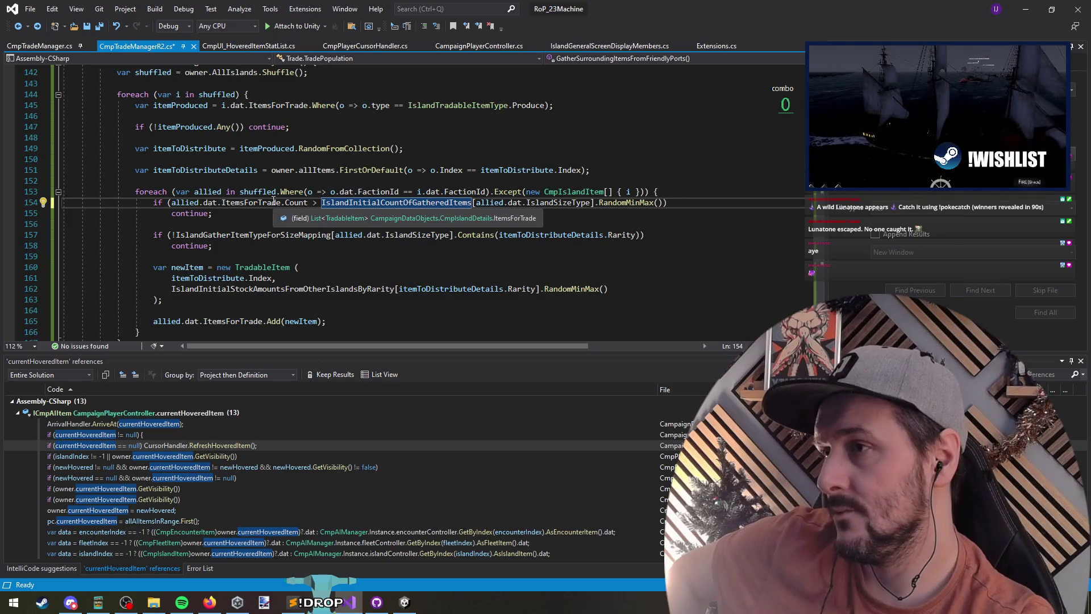
mouse_move(565, 206)
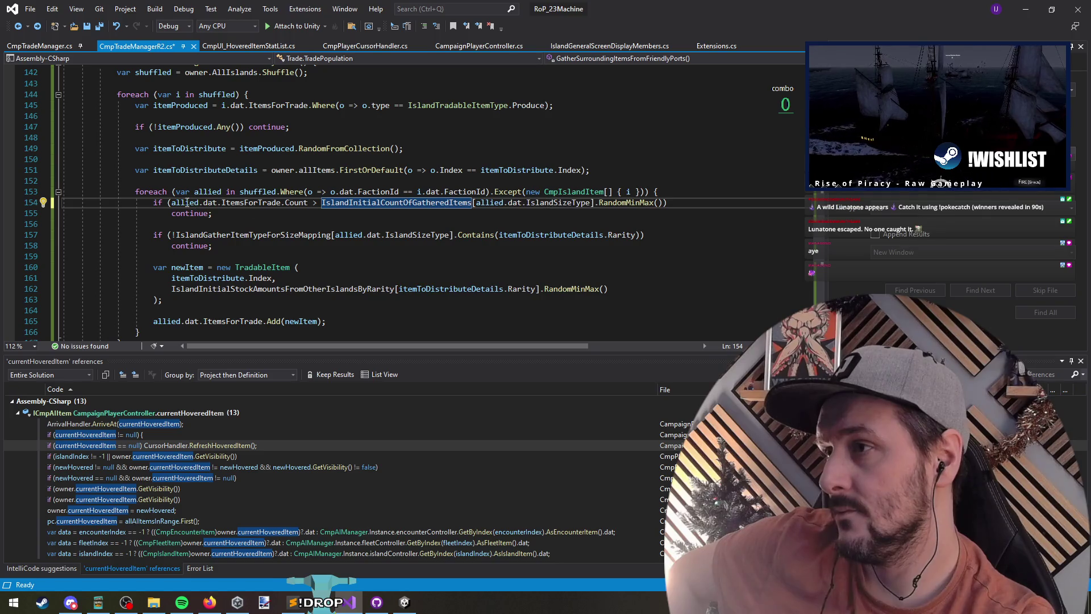
click(377, 204)
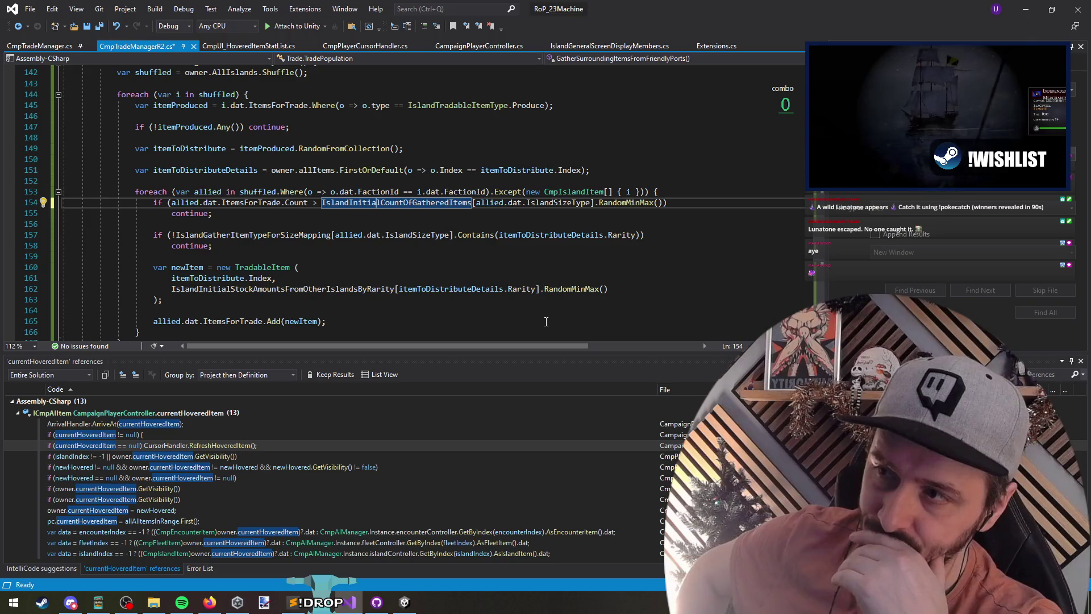
key(F12)
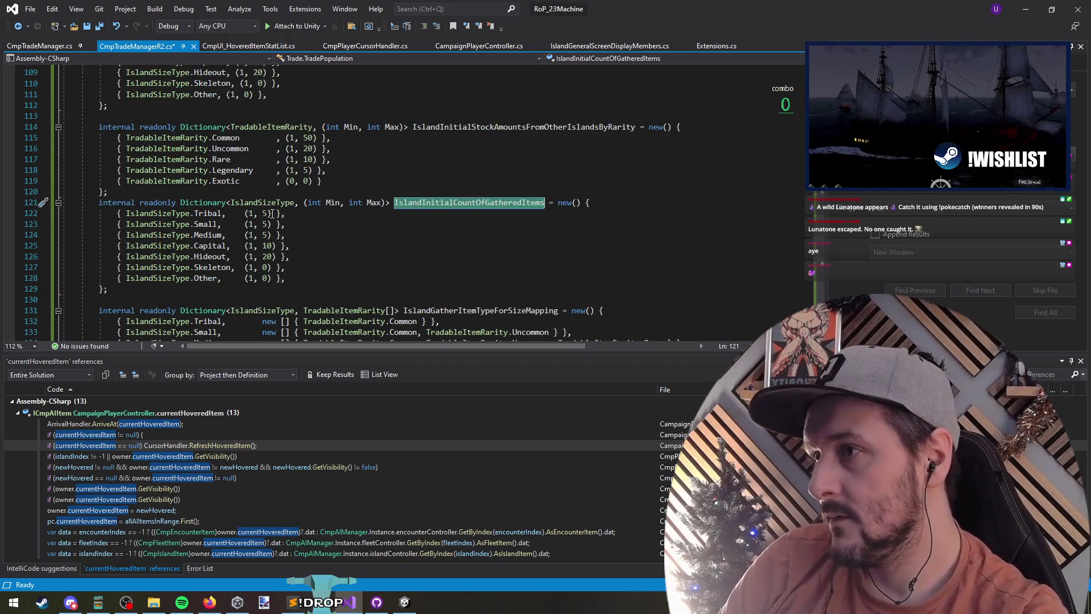
Step: Change the Tribal, Small and Medium maximums from 5 to 7, and Capital's from 10 to 13
double_click(265, 214)
text(7)
double_click(265, 225)
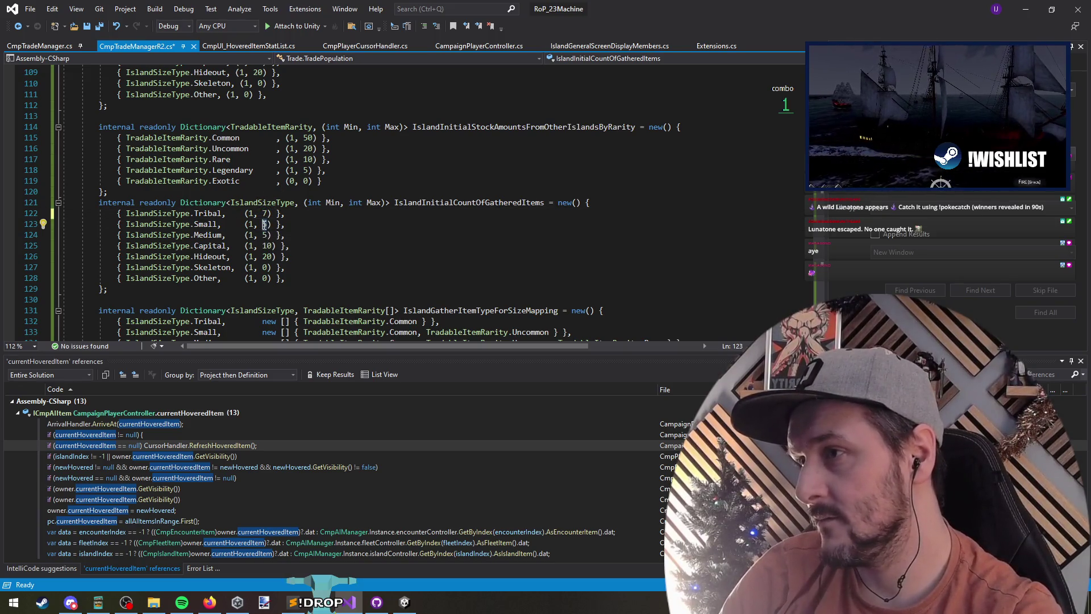
text(7)
double_click(265, 235)
text(7)
double_click(266, 246)
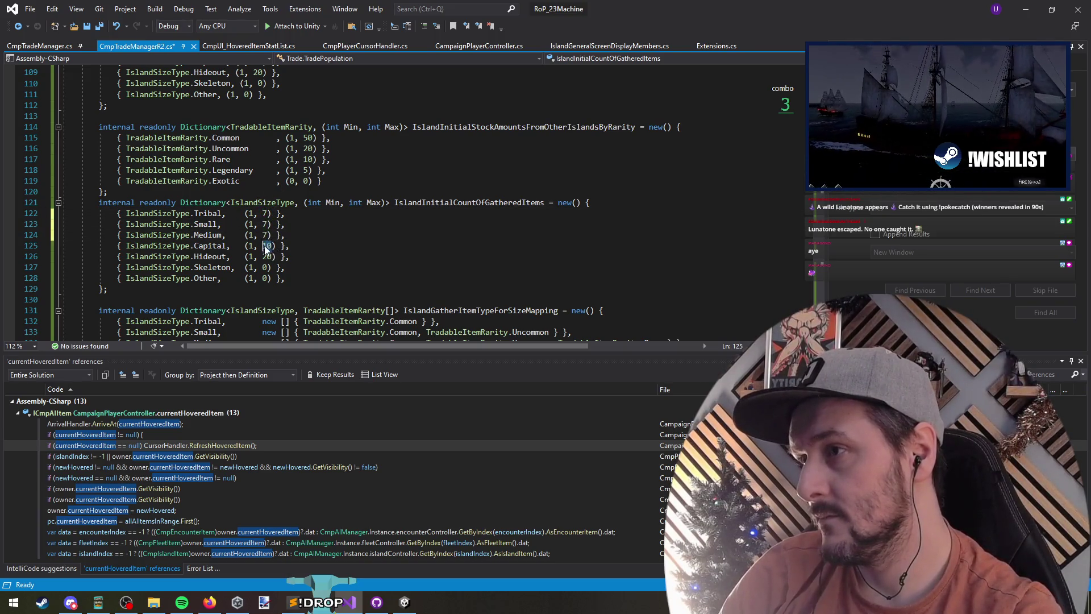
text(13)
Step: Check the Unity Console, then review the Capital (1, 13) and Hideout (1, 20) ranges and the allied-loop continue
double_click(266, 257)
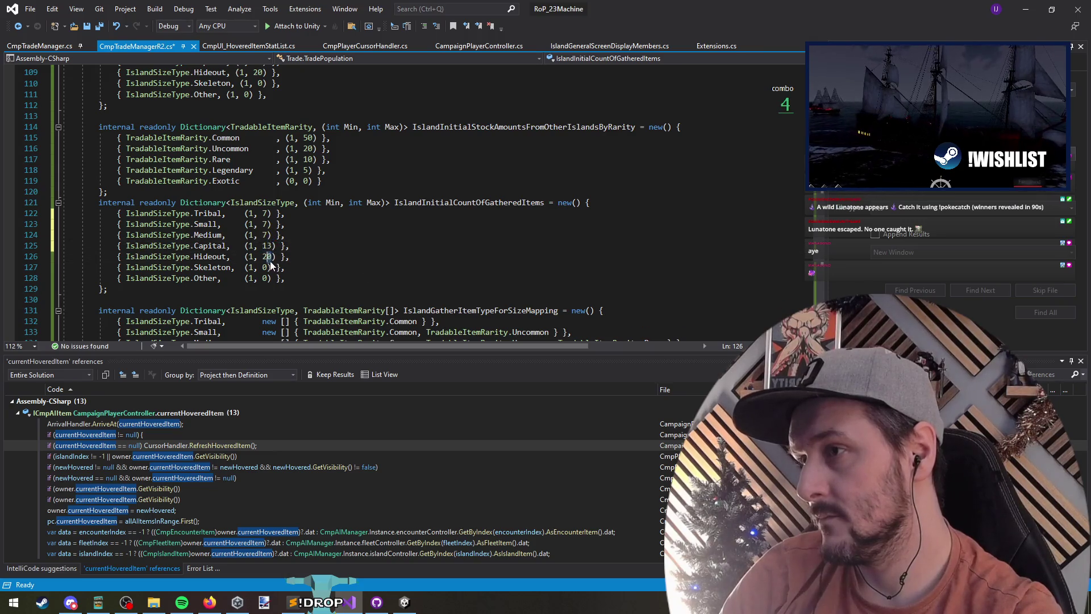
mouse_move(534, 9)
mouse_down()
mouse_move(534, 529)
mouse_move(524, 503)
mouse_up()
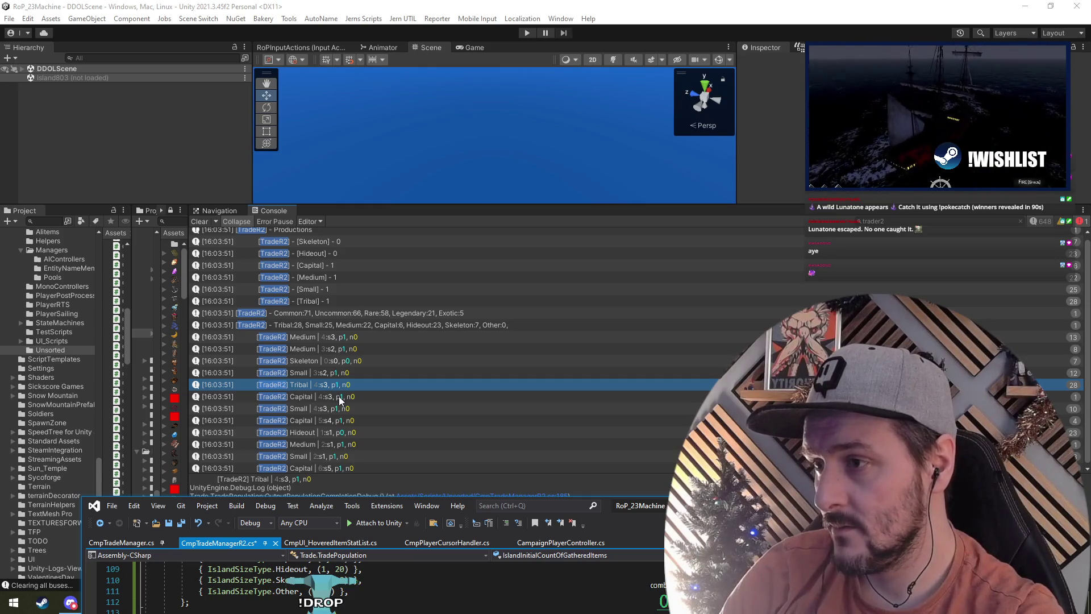
double_click(611, 505)
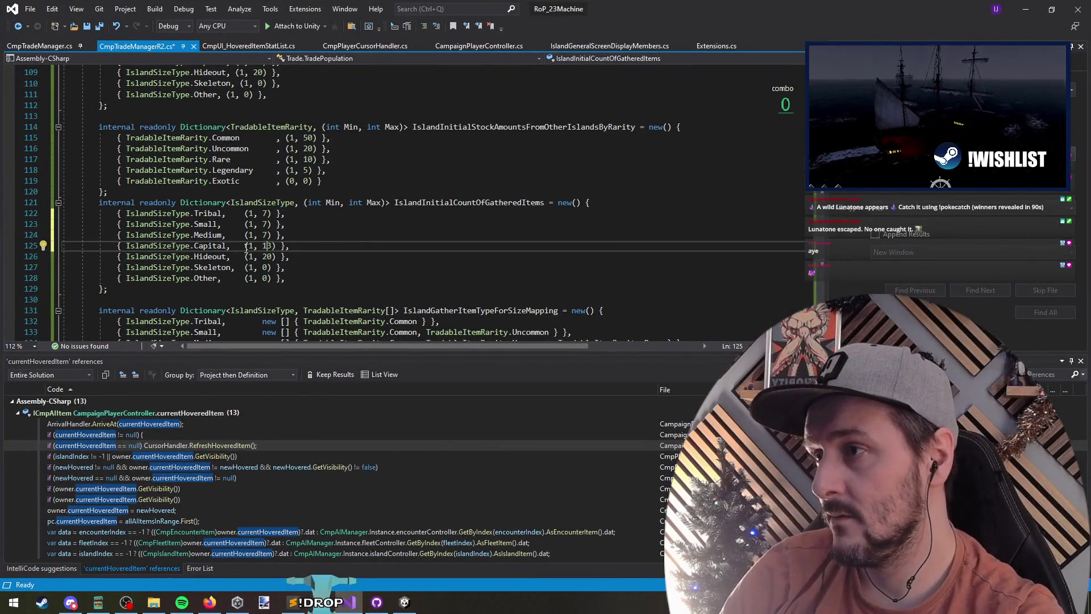
drag(271, 248, 253, 248)
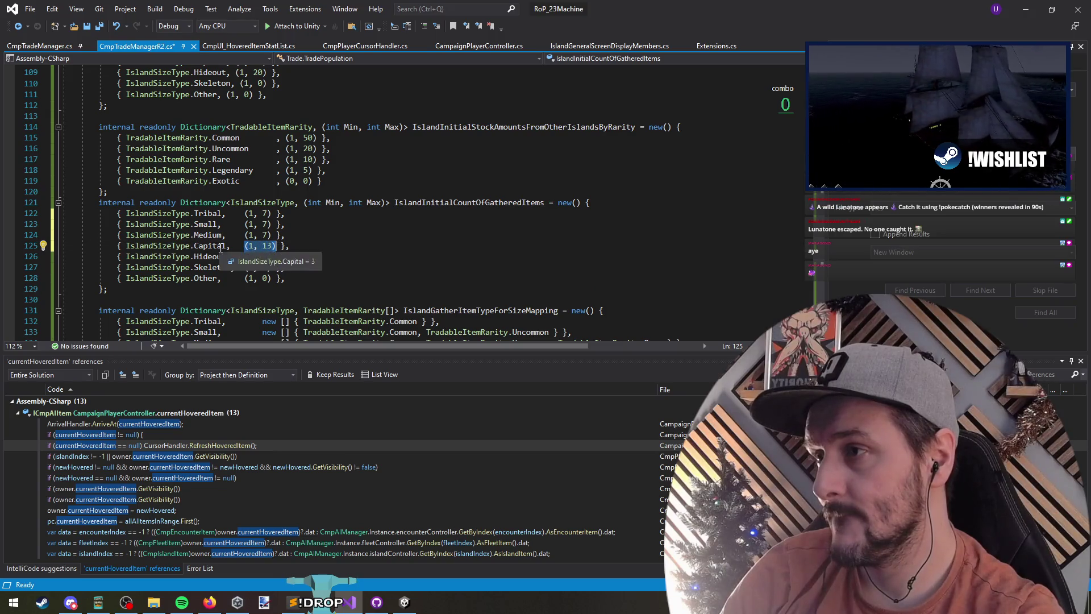
drag(245, 256, 276, 256)
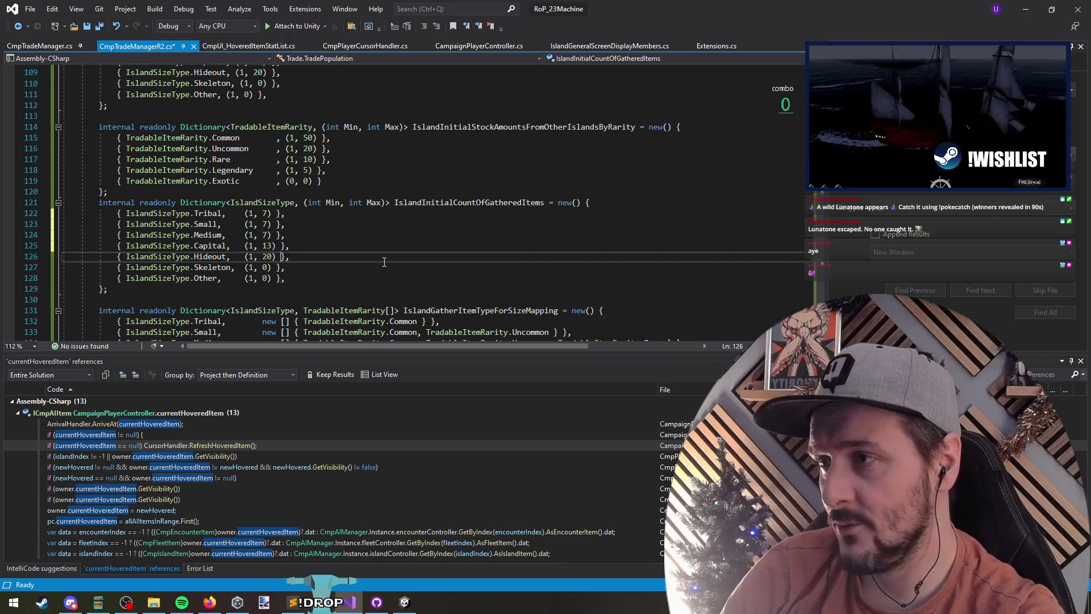
scroll(340, 259, down, 9)
click(366, 259)
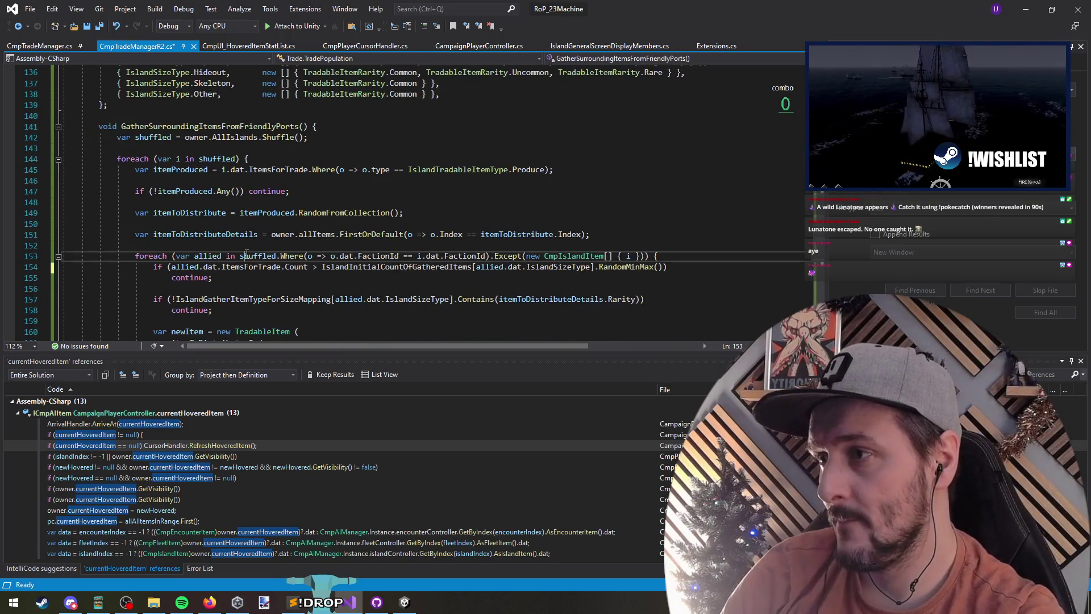
key(Down)
key(Down)
scroll(230, 256, down, 2)
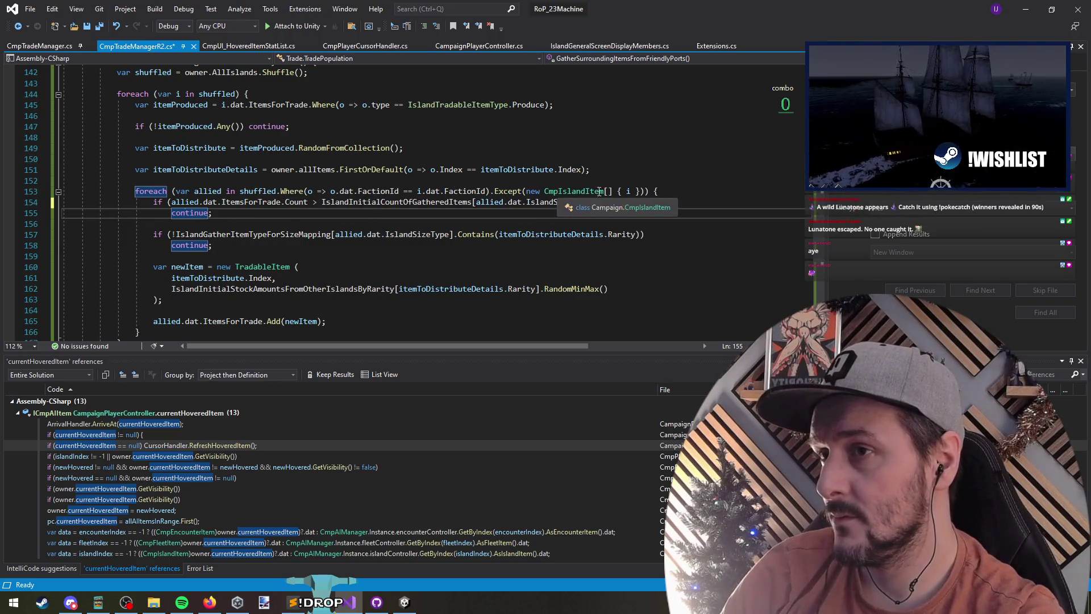
mouse_move(666, 191)
mouse_down()
mouse_move(135, 191)
mouse_move(172, 191)
mouse_up()
click(142, 191)
click(149, 180)
scroll(227, 187, up, 2)
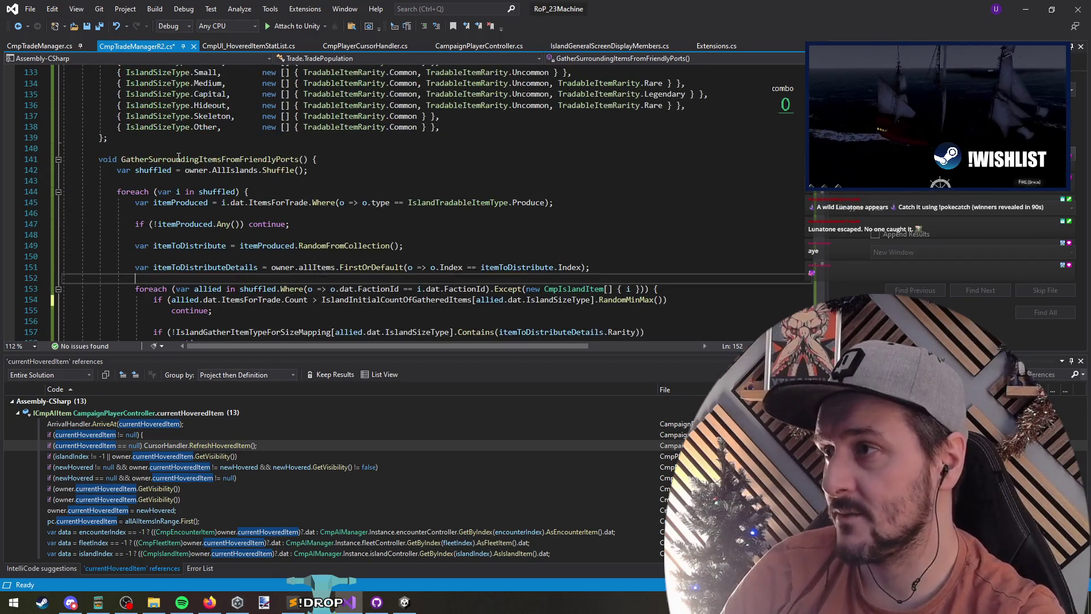
scroll(227, 204, down, 1)
drag(136, 212, 244, 284)
click(246, 284)
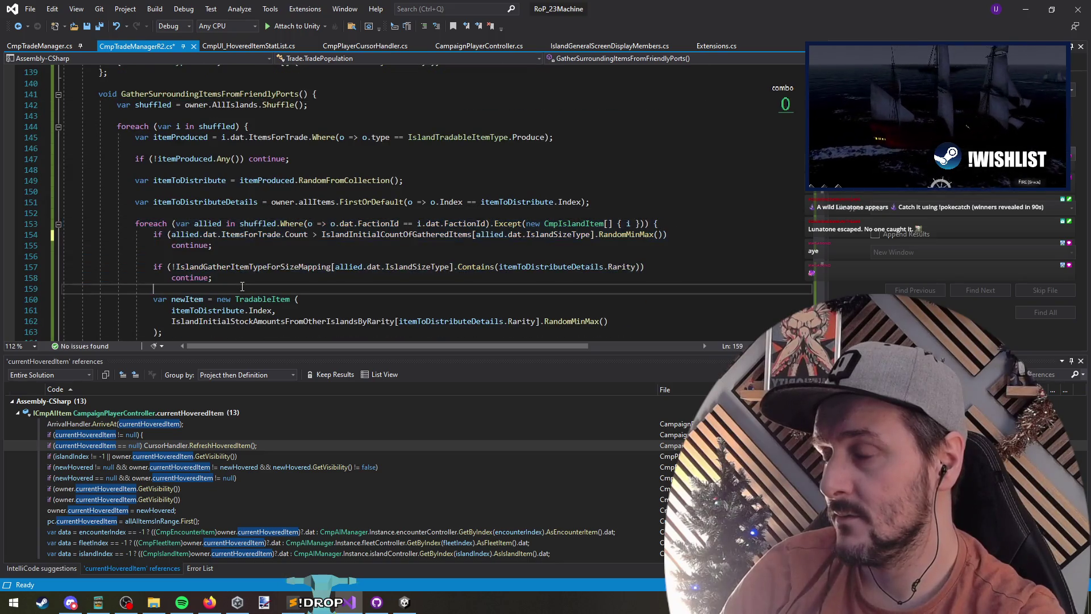
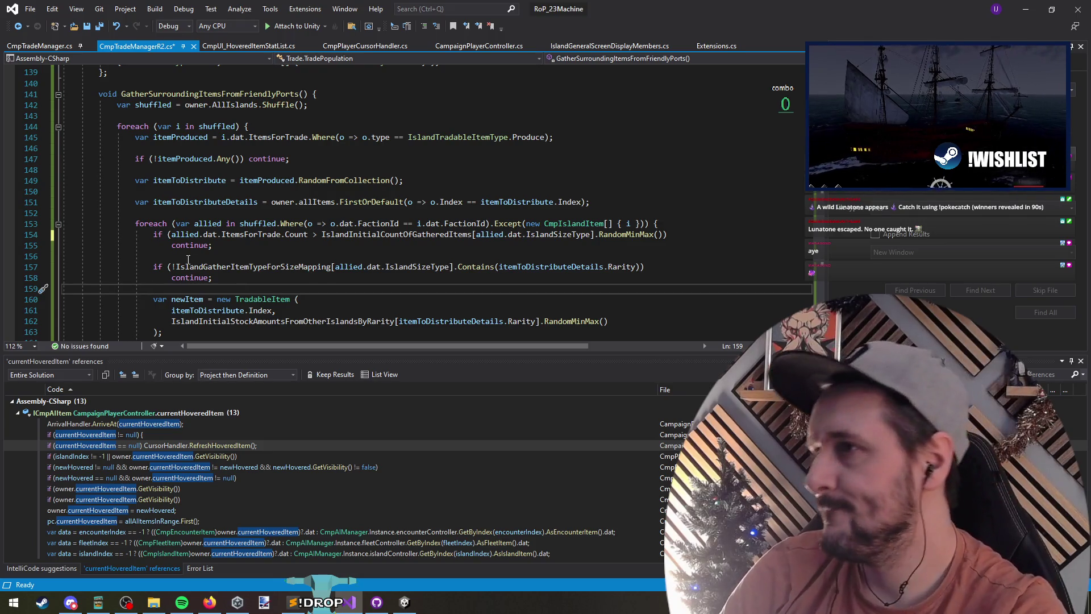
Step: Add Debug.Log($"Random check! {Random.Range(0, 1000)}") above the foreach and save the script
click(154, 126)
key(ctrl+Return)
key(ctrl+Return)
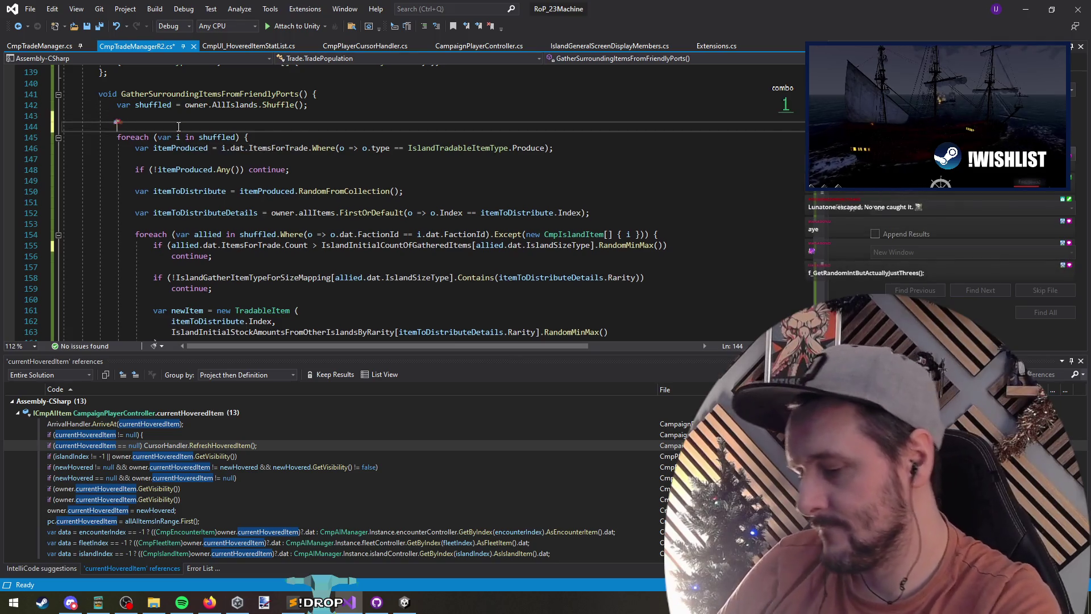
text(Debug.Log($")
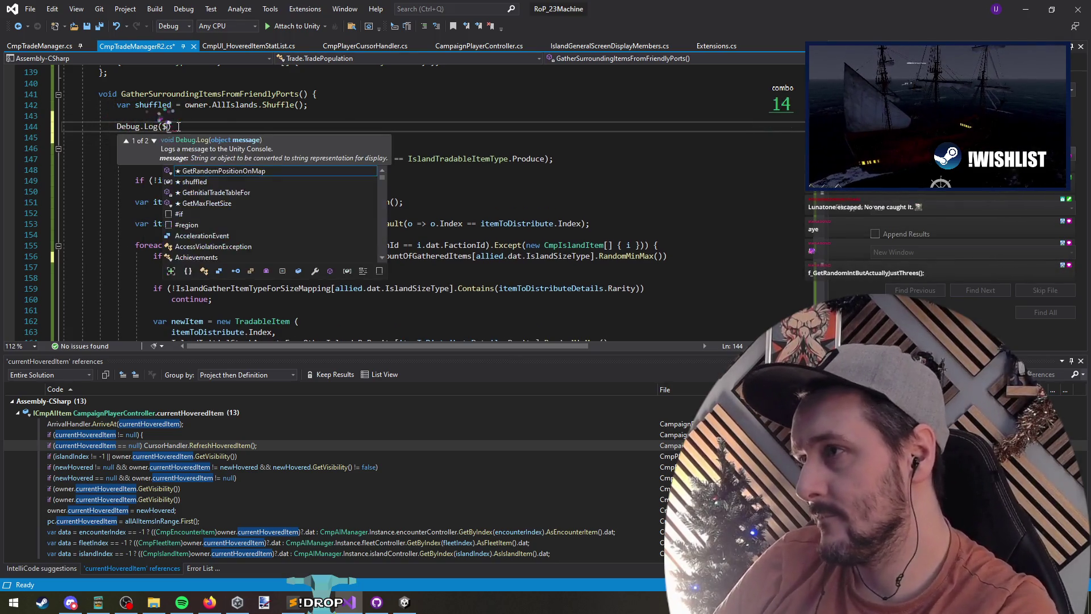
text(om check)
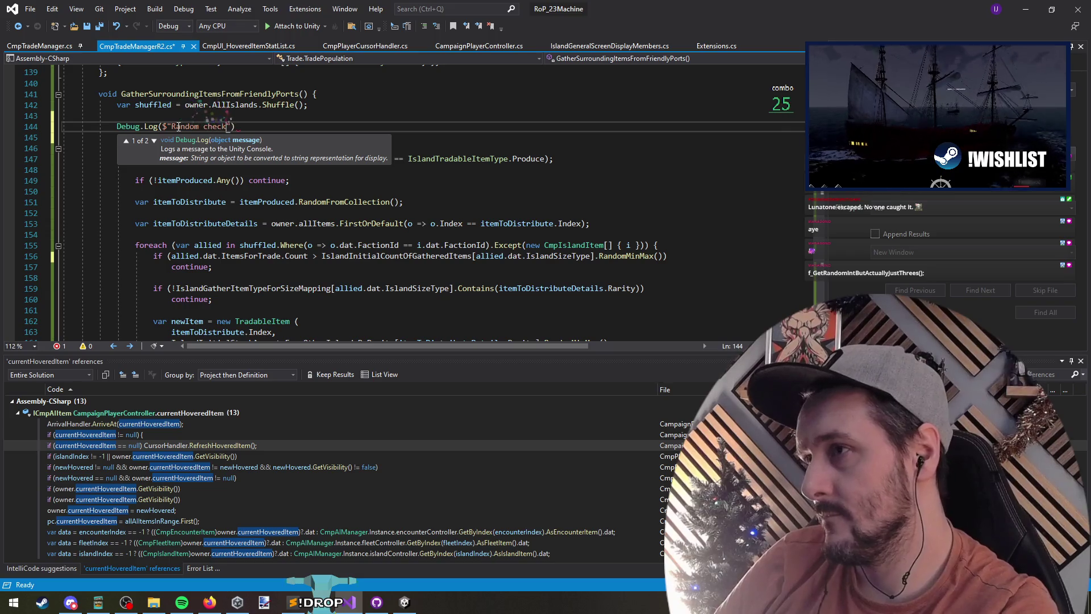
text(", Random.Ran)
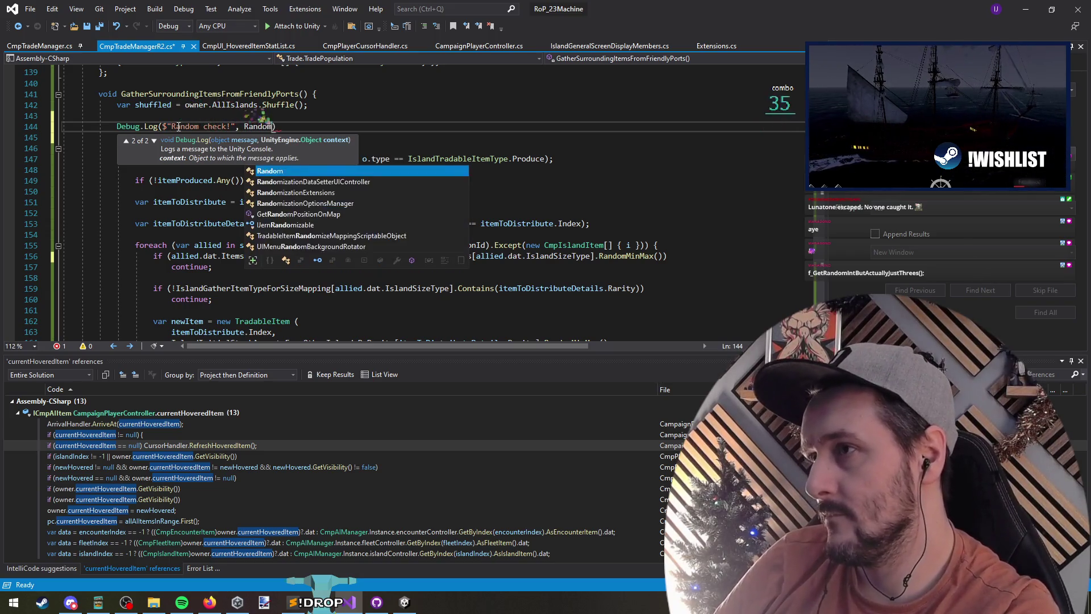
text(ge)
key(ctrl+Left)
key(ctrl+Left)
key(ctrl+Left)
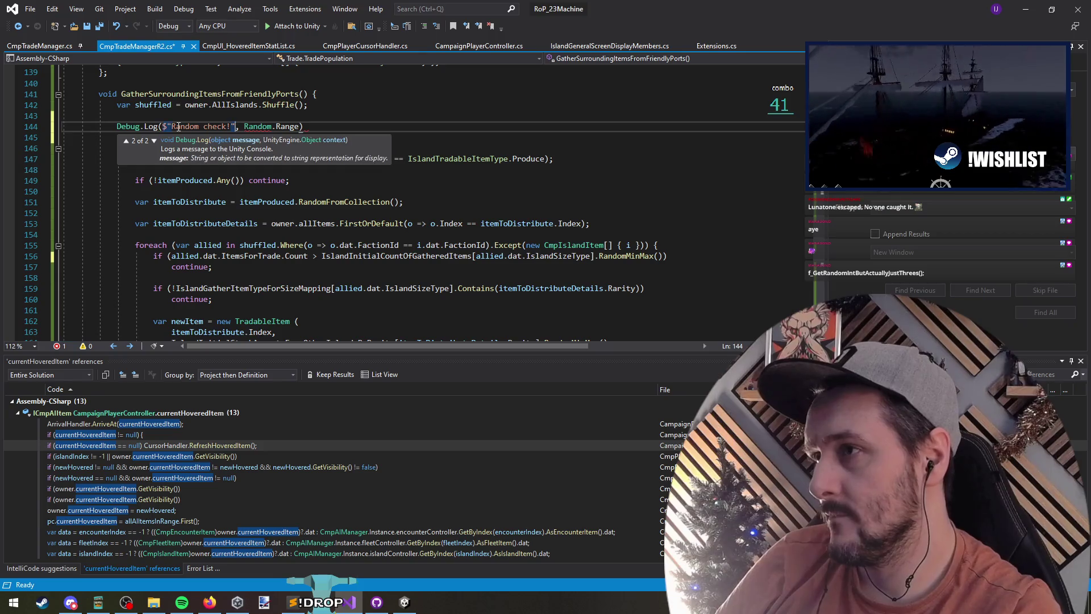
key(Delete)
key(BackSpace)
key(BackSpace)
text({)
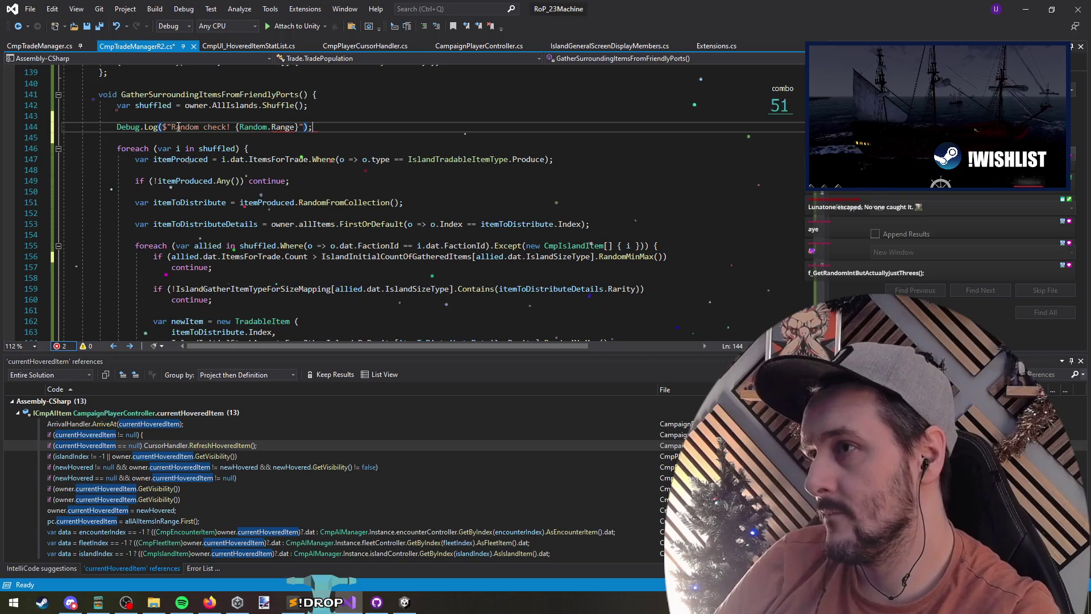
text(()
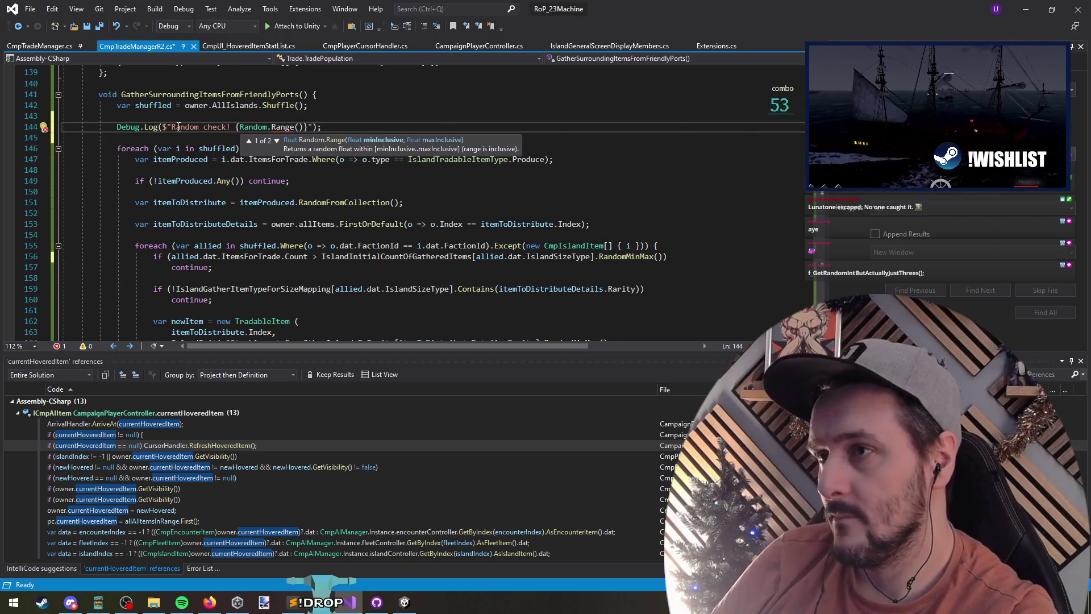
text(0, 1000)
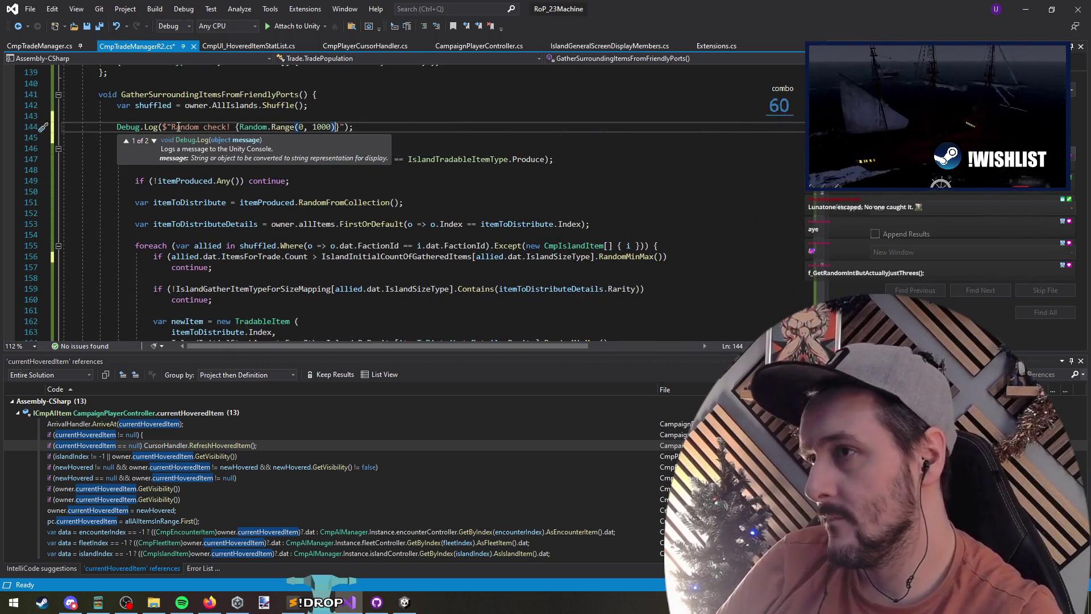
key(Escape)
key(Down)
key(ctrl+s)
key(alt+Tab)
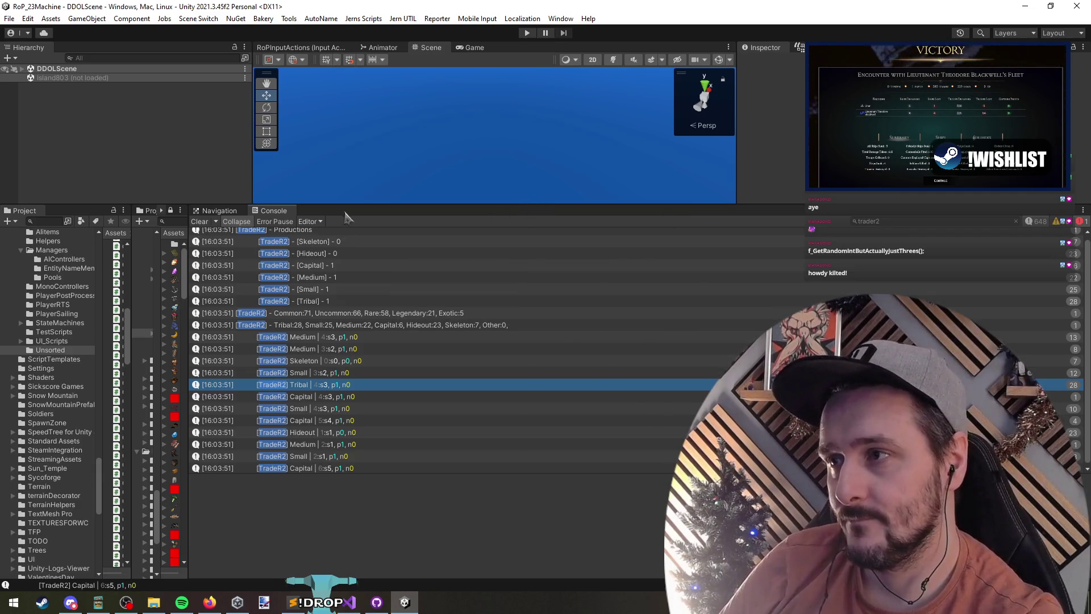
Step: Play the game, enlarge the console and view the 'Random check! 631' entry's stack trace
key(ctrl+p)
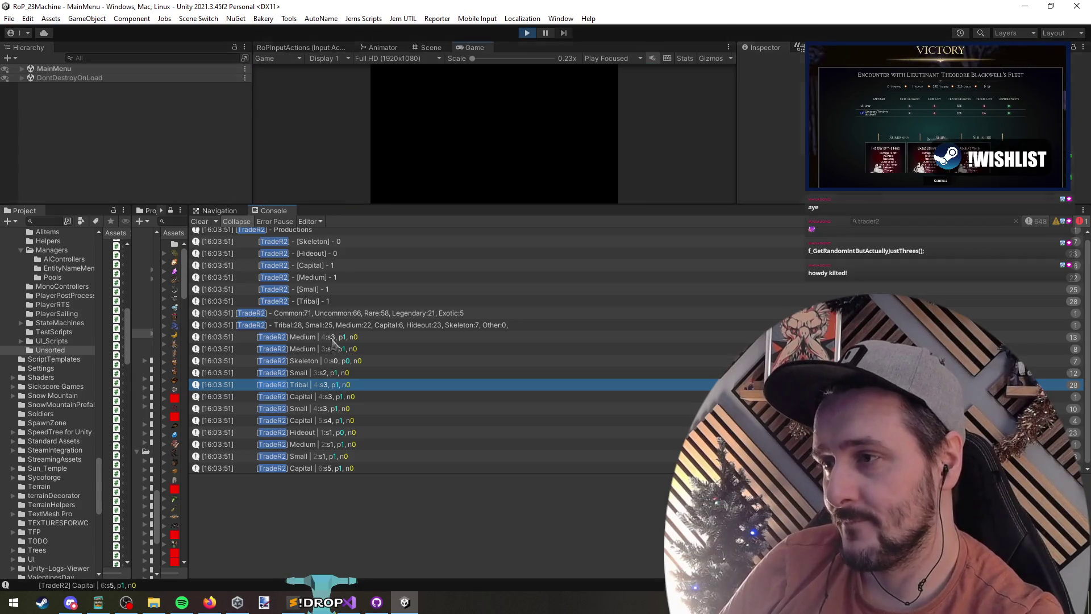
drag(189, 292, 585, 333)
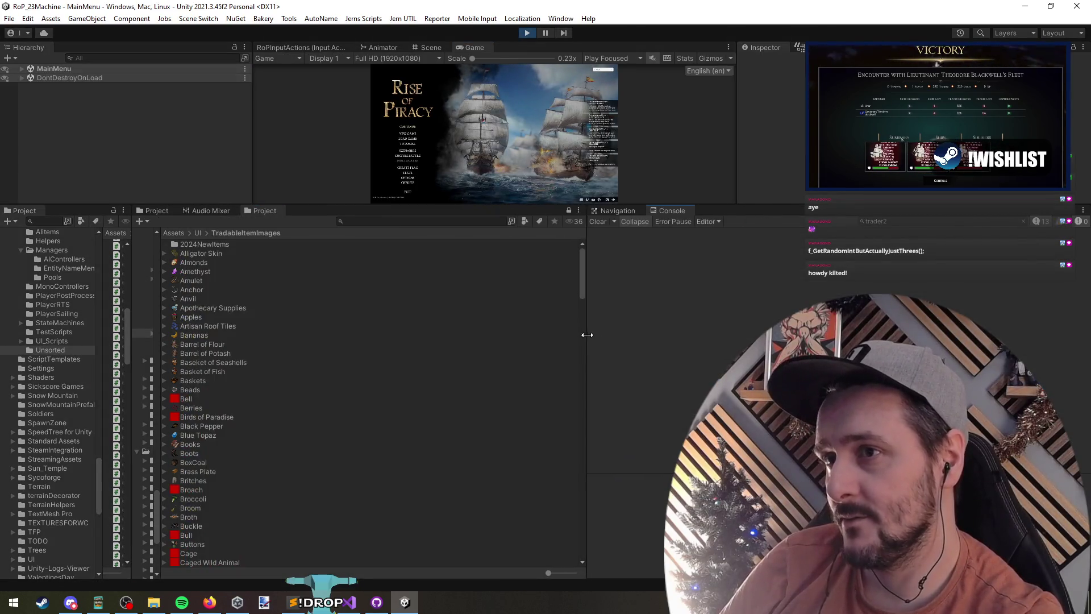
drag(522, 205, 568, 356)
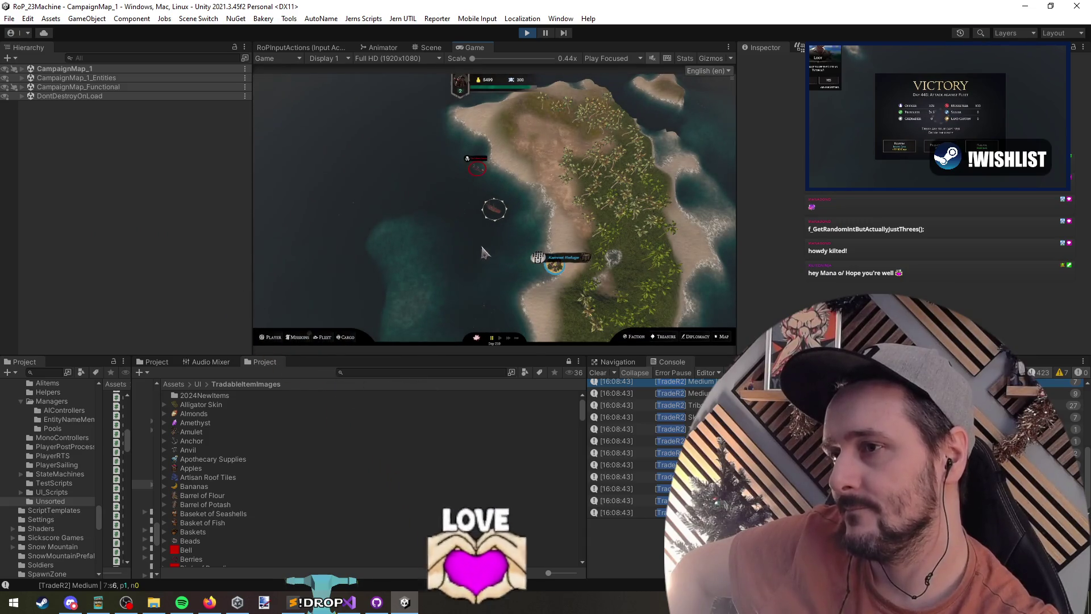
drag(512, 357, 511, 104)
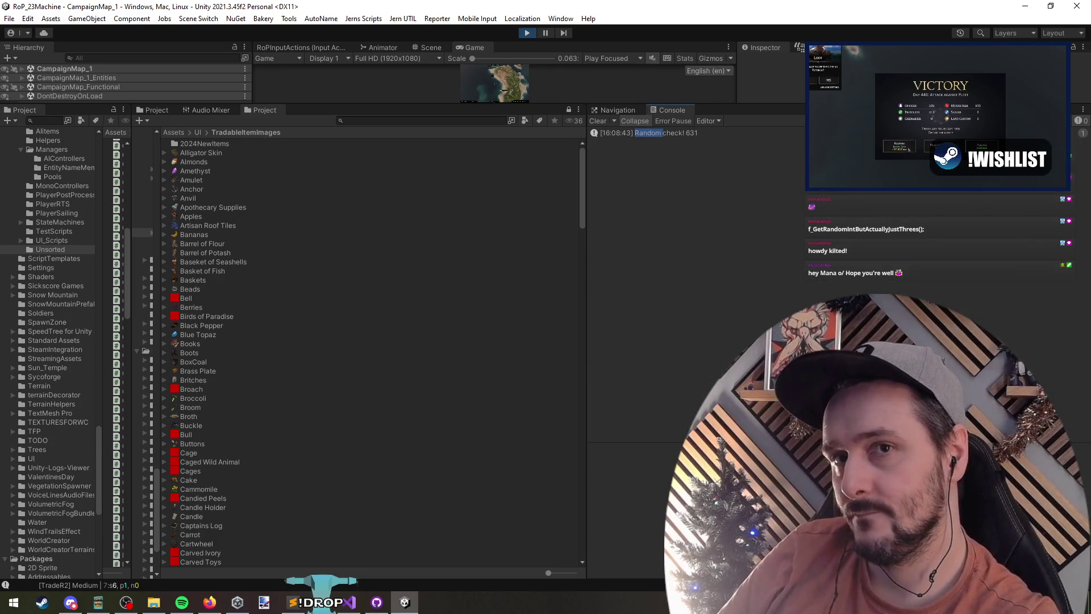
drag(586, 178, 319, 178)
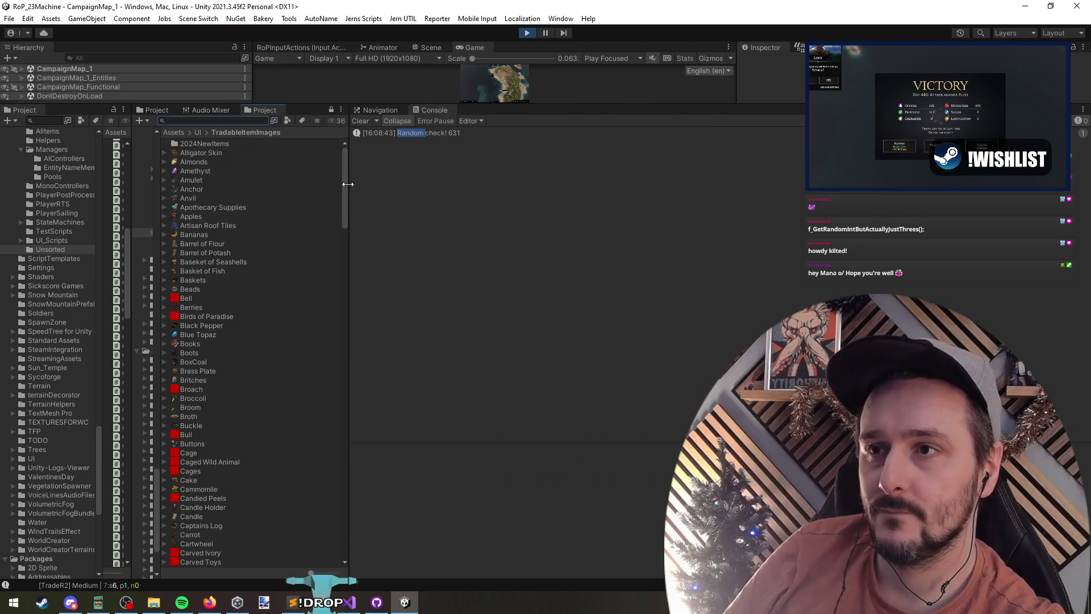
click(397, 132)
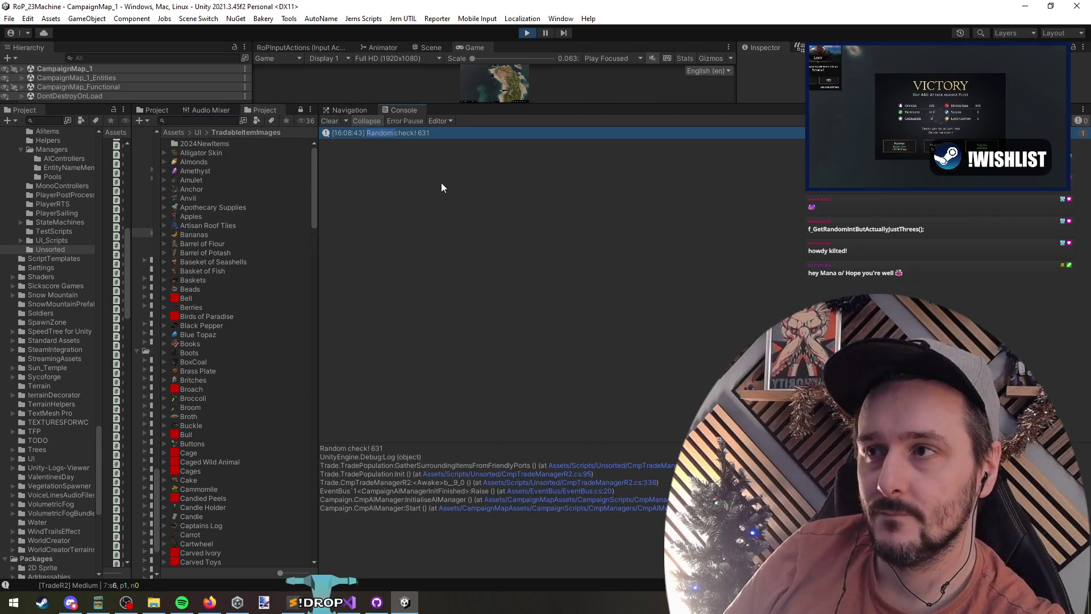
click(350, 602)
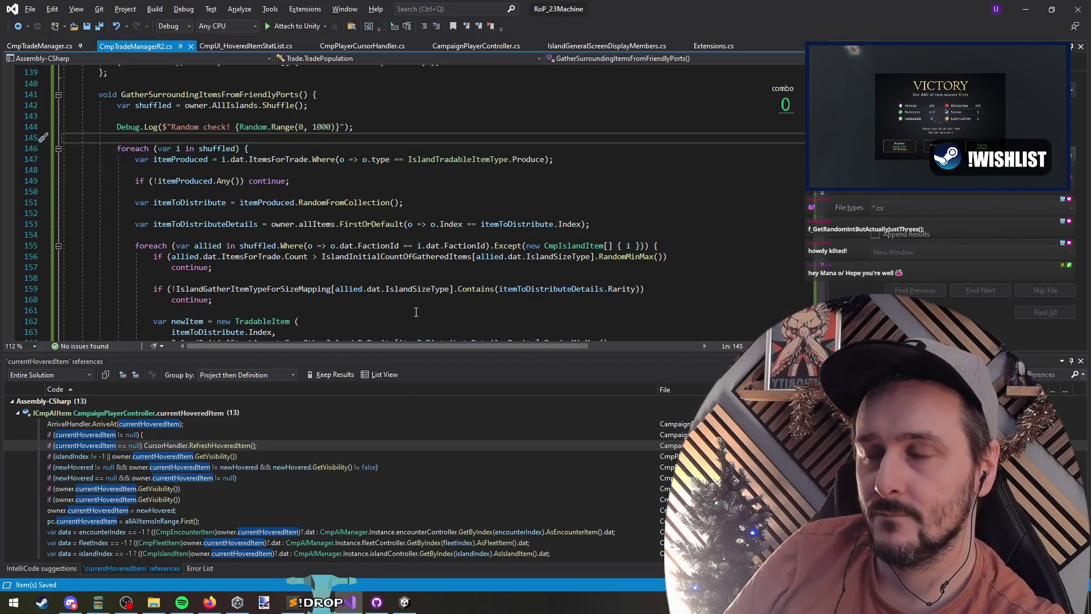
Step: Cut the Random check log line, paste it into the inner allied-islands foreach, and save
click(208, 127)
key(ctrl+x)
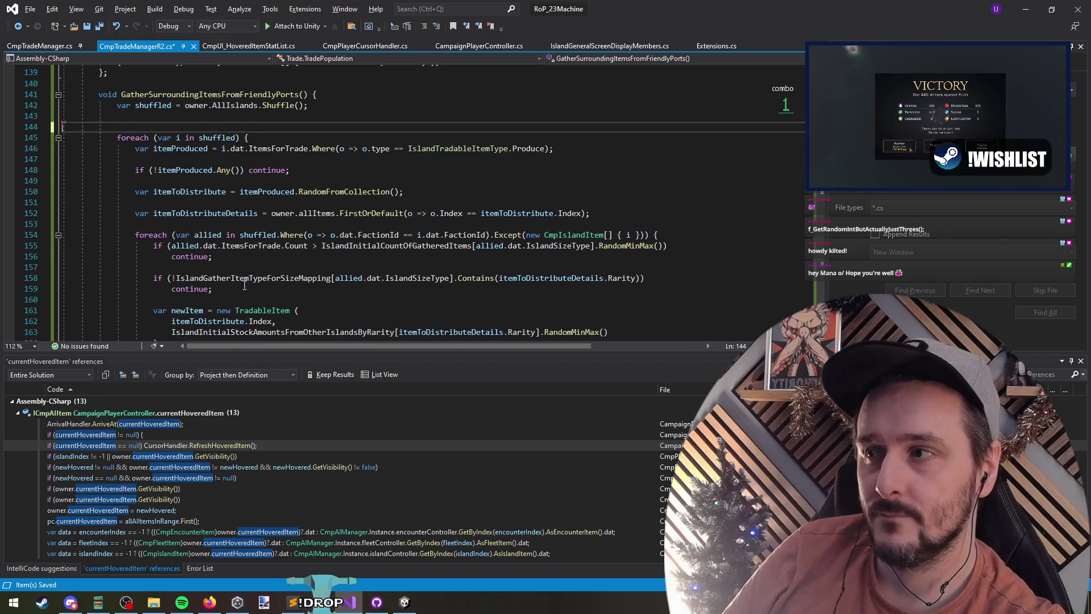
click(284, 245)
key(ctrl+Return)
key(ctrl+v)
key(ctrl+s)
key(alt+Tab)
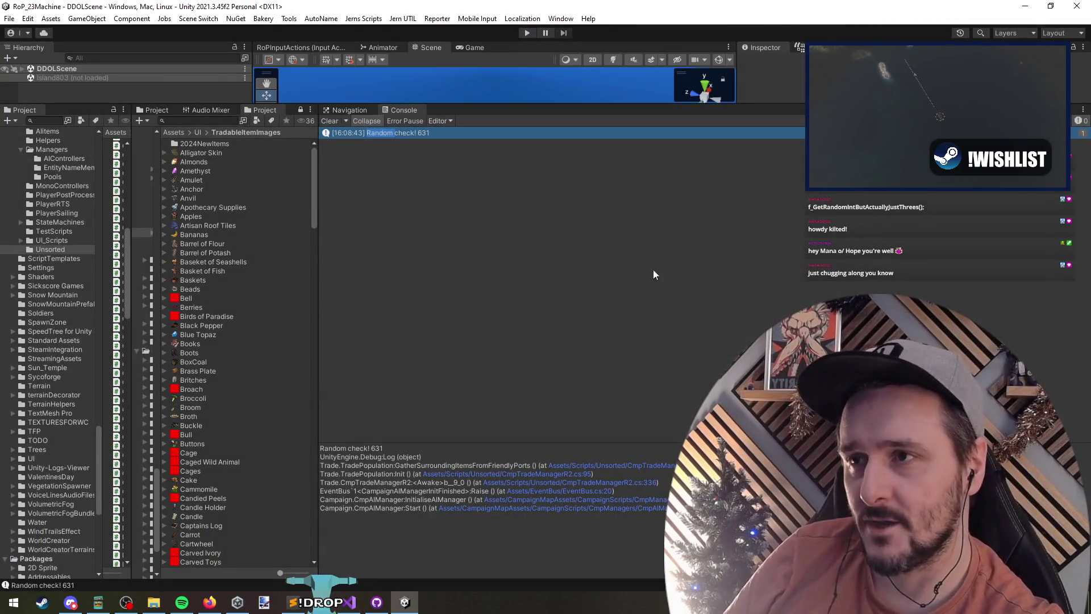
Step: Enter play mode, continue the saved campaign, and enlarge the console panel
drag(567, 106, 565, 366)
click(527, 33)
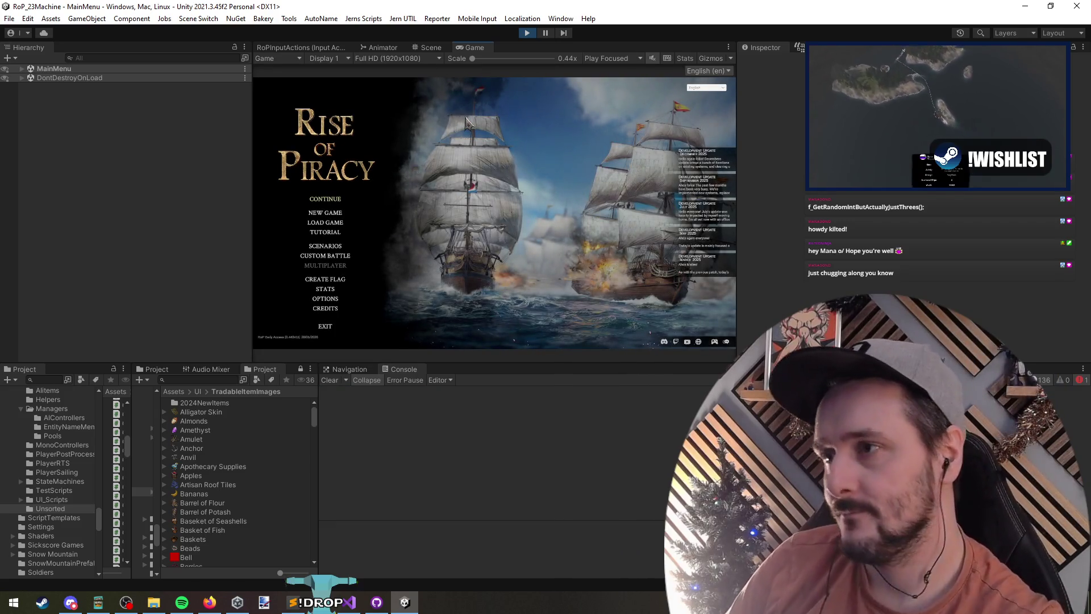
click(321, 204)
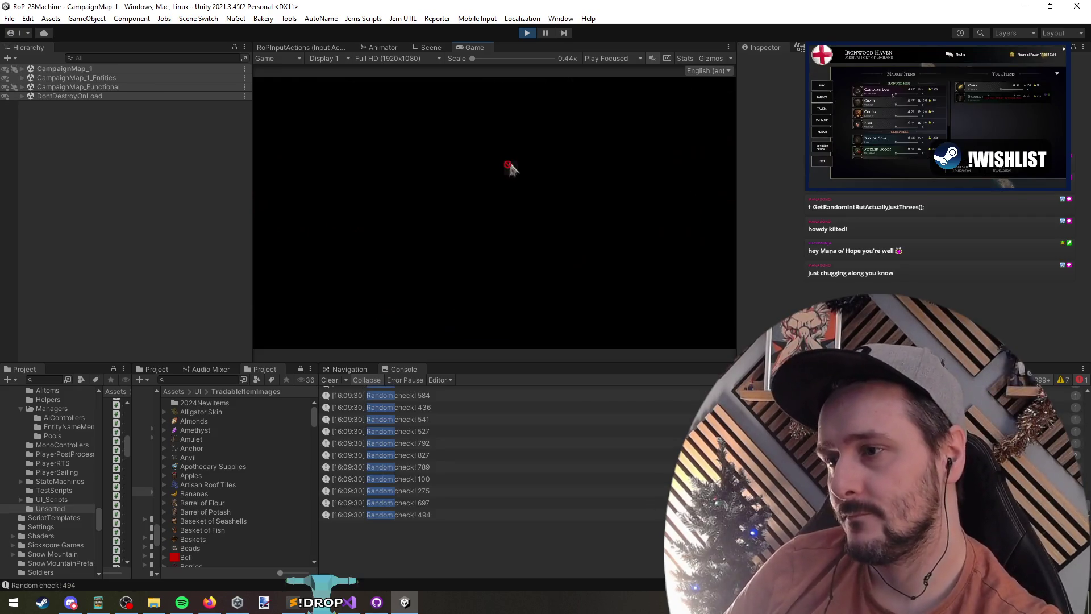
drag(508, 362, 502, 84)
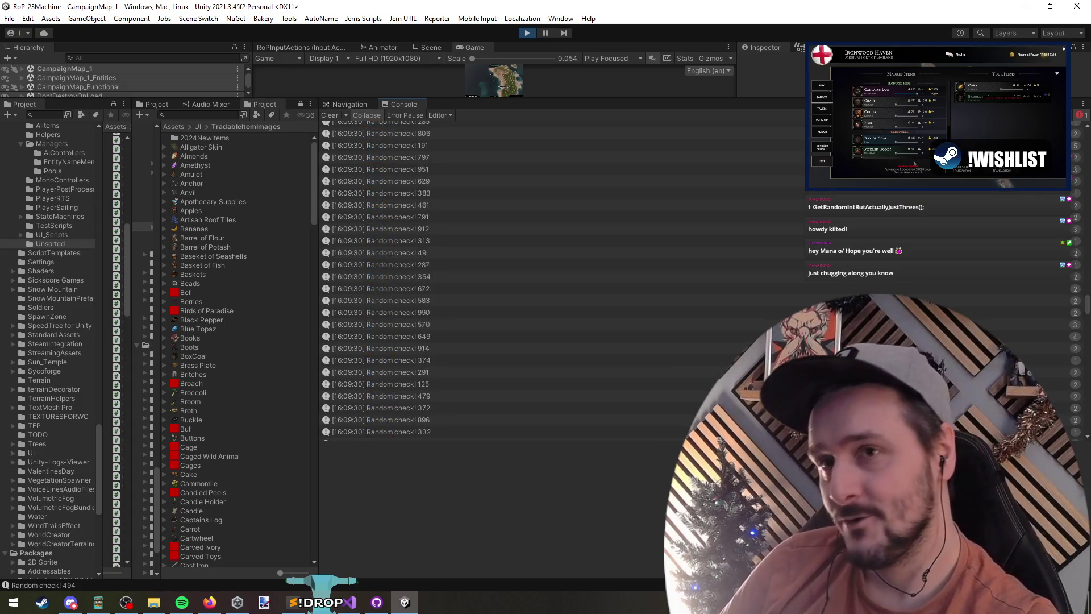
Step: Filter the console to TradeR2, inspect the Small island entries, and open one's source code
text(TradeR2)
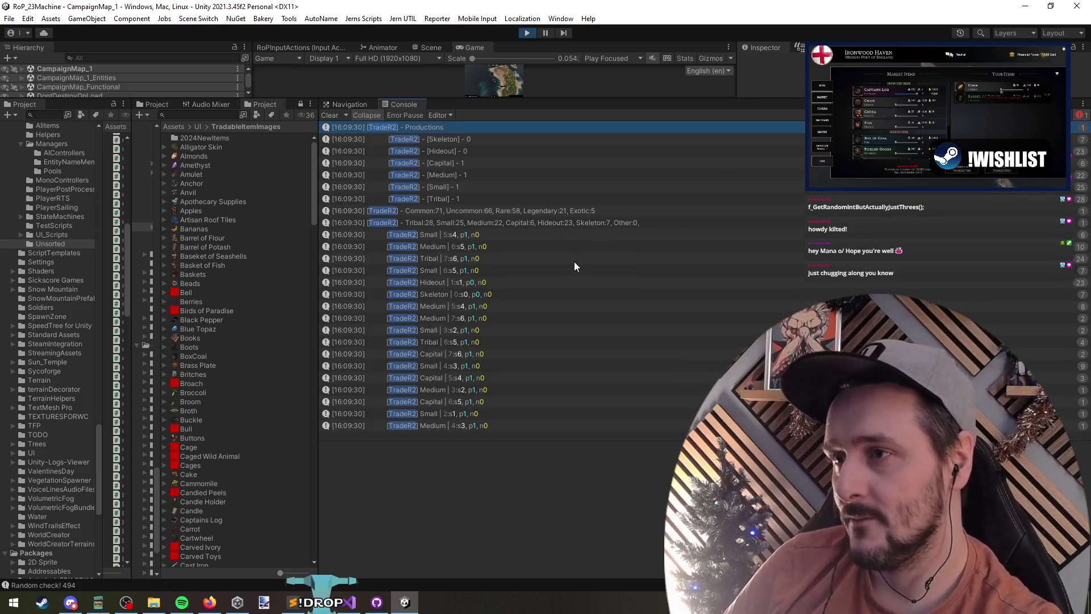
click(448, 236)
click(458, 271)
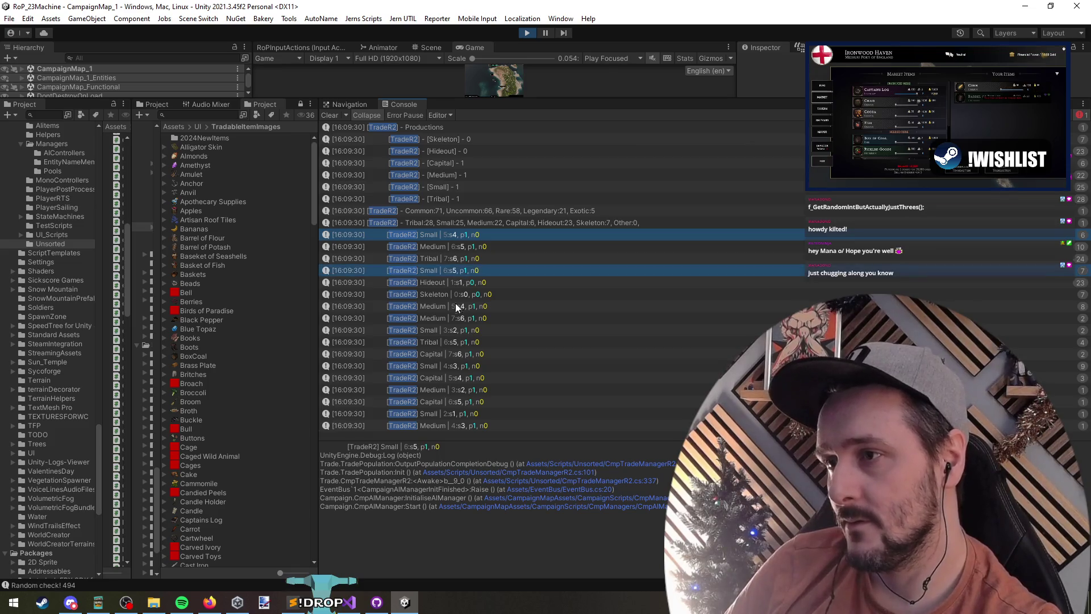
click(447, 332)
click(445, 368)
click(446, 415)
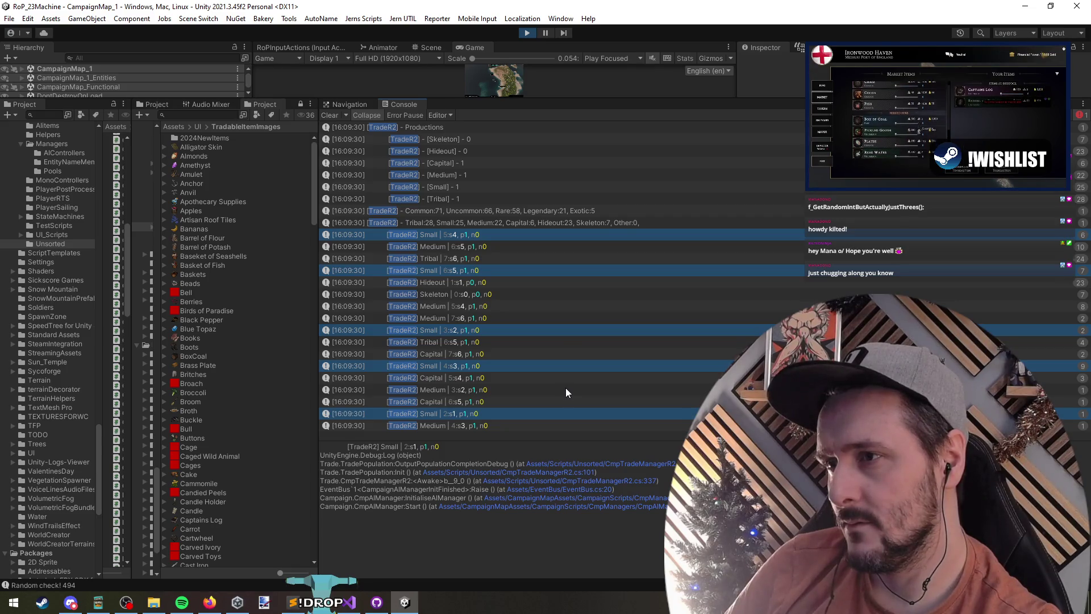
double_click(459, 240)
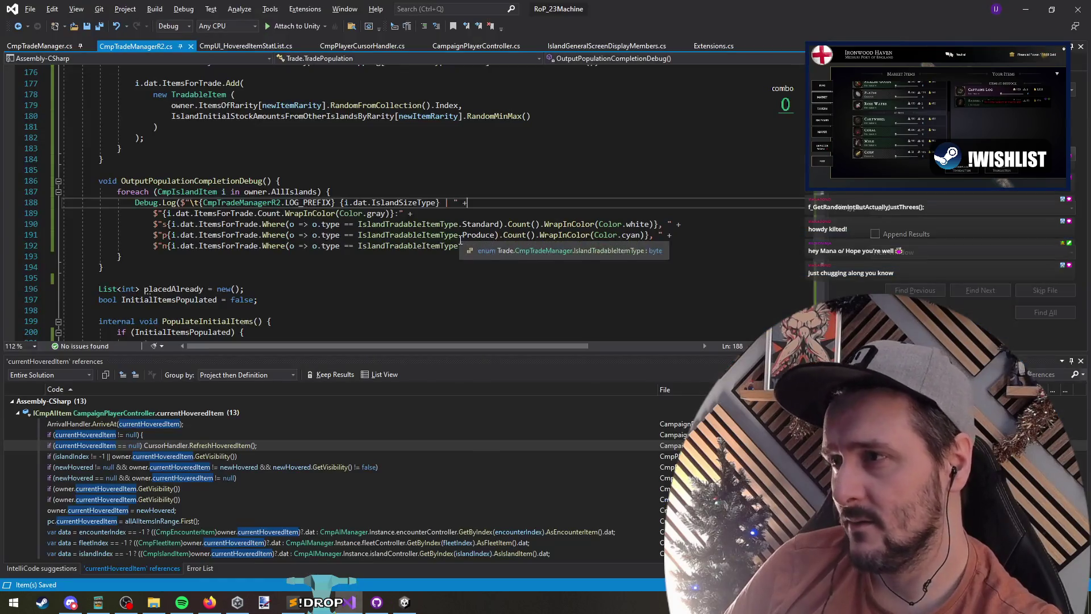
Step: Jump to the definition of AllIslands from line 187
double_click(285, 192)
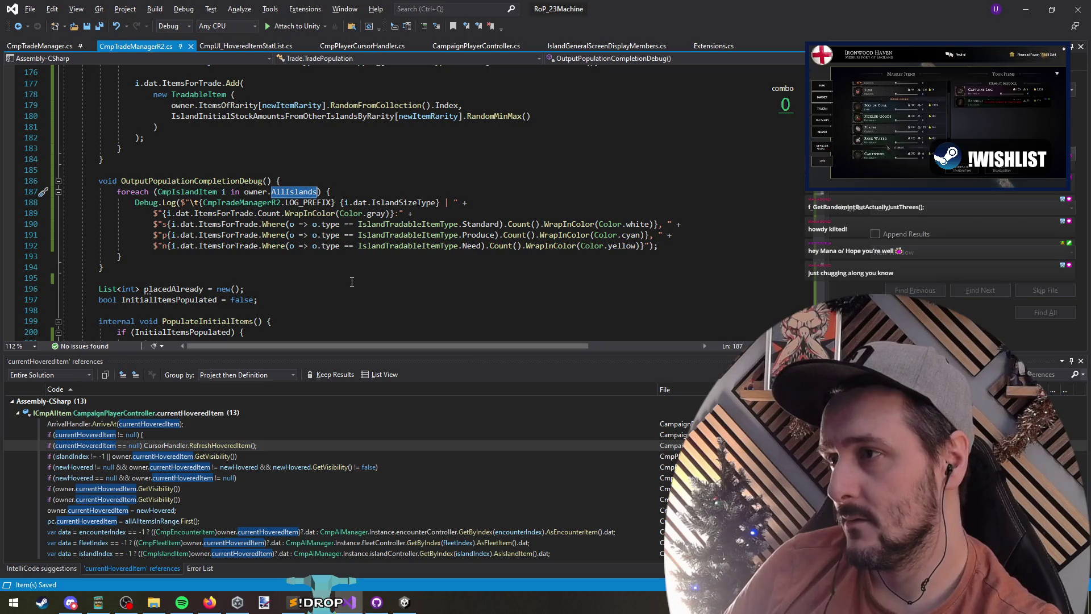
key(F12)
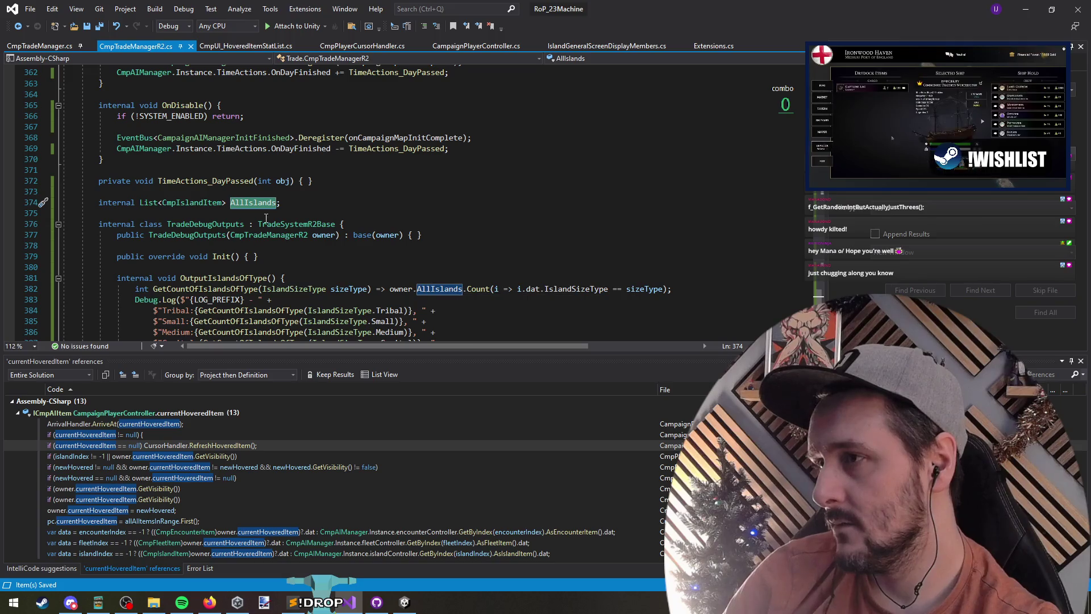
click(1026, 9)
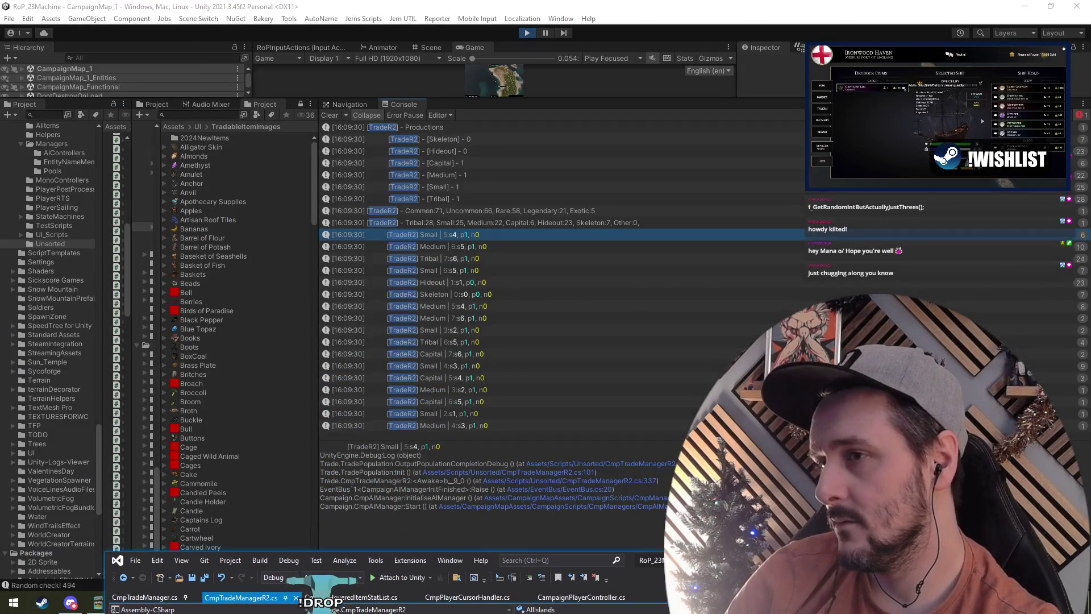
click(347, 602)
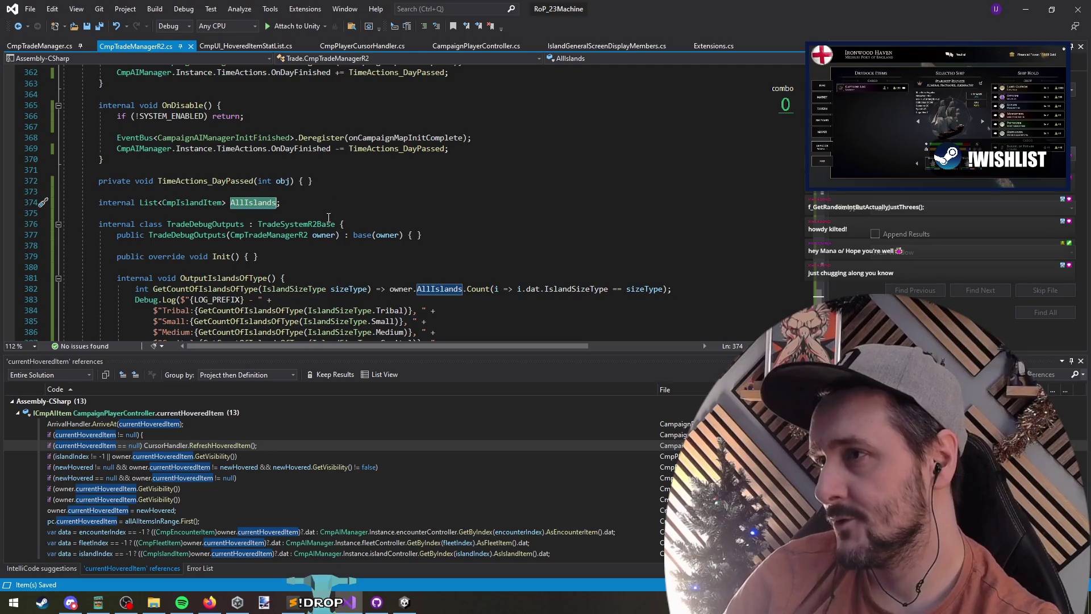
Step: Scroll to the onCampaignMapInitComplete block where AllIslands is filled, then return to Unity
scroll(296, 203, up, 8)
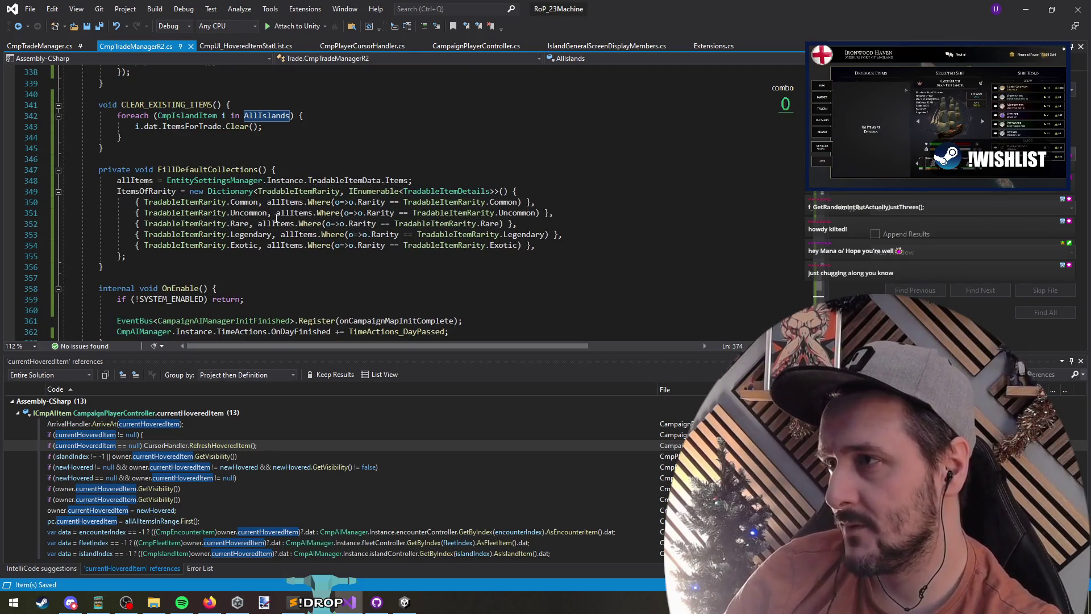
scroll(280, 216, up, 5)
click(273, 279)
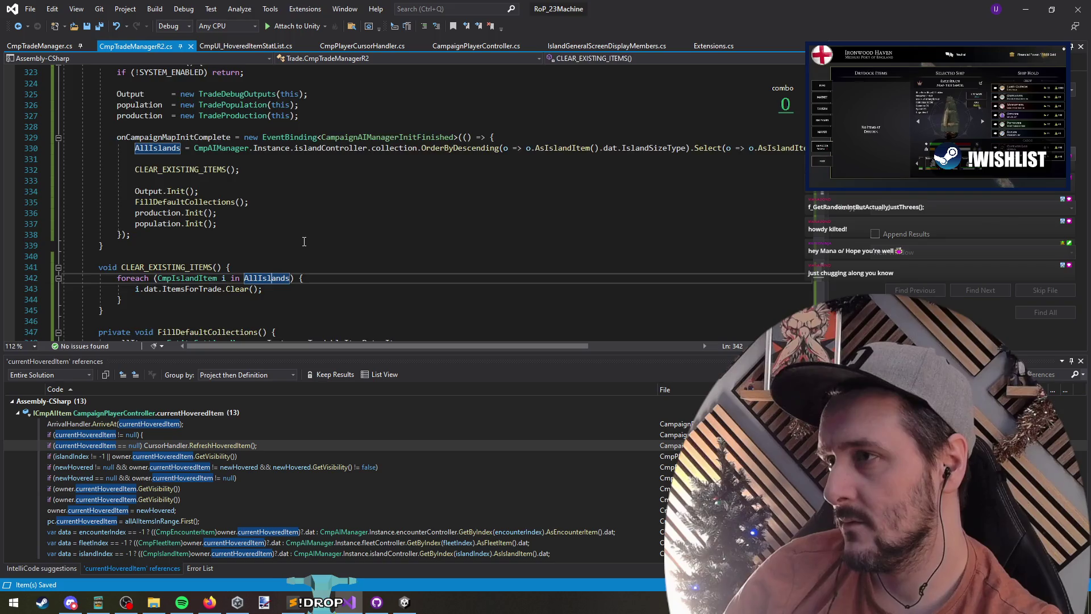
scroll(295, 250, up, 1)
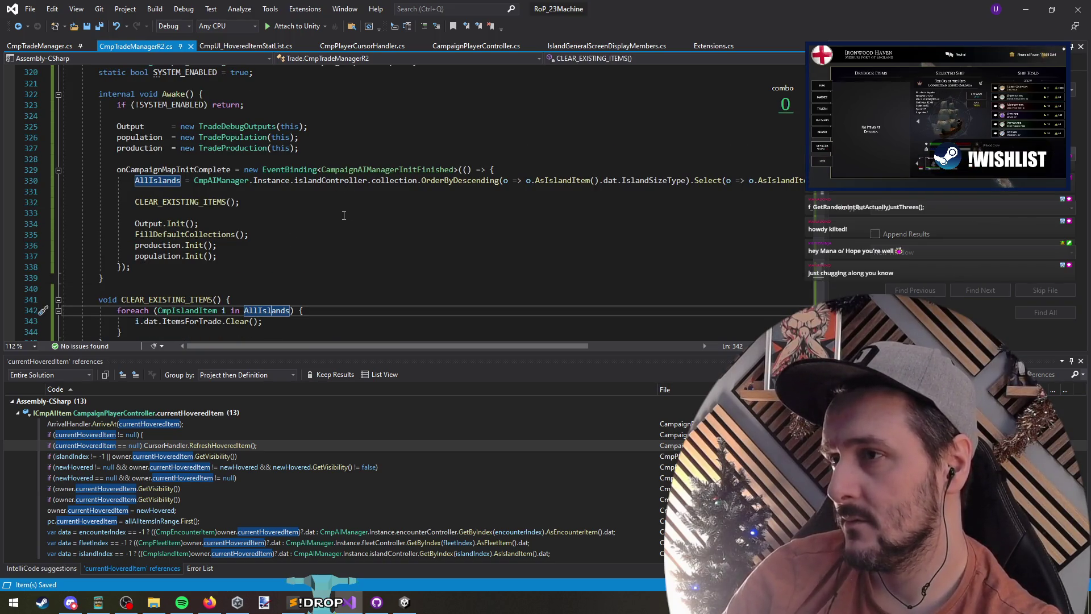
mouse_move(347, 346)
mouse_down()
mouse_move(482, 348)
mouse_move(348, 345)
mouse_up()
scroll(318, 207, down, 9)
scroll(319, 208, down, 12)
key(alt+Tab)
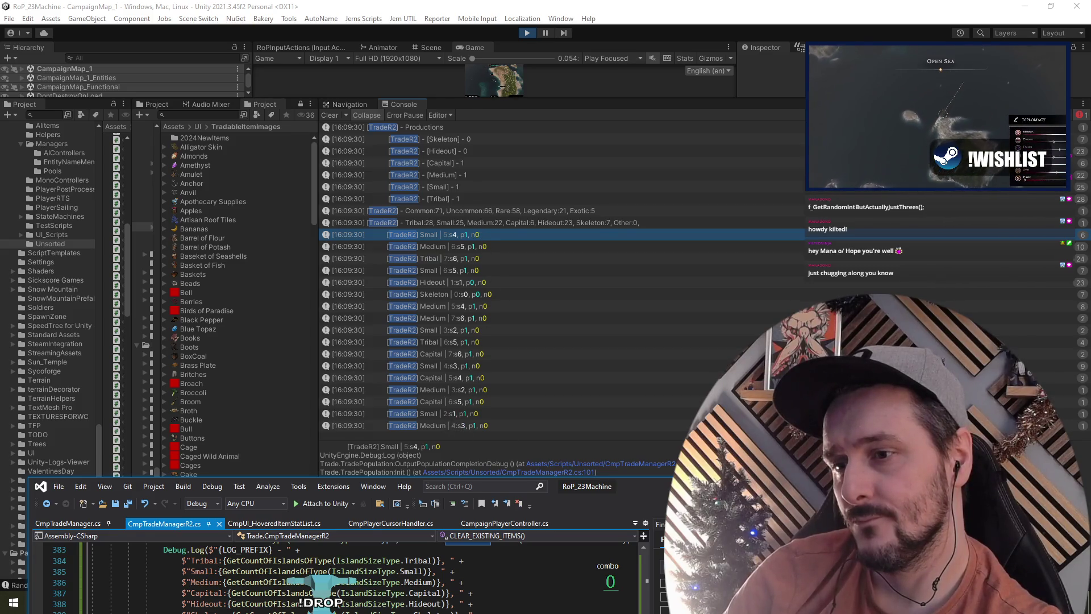
Step: Open OutputPopulationCompletionDebug from the TradeR2 console entry and undo the accidental edit
double_click(476, 234)
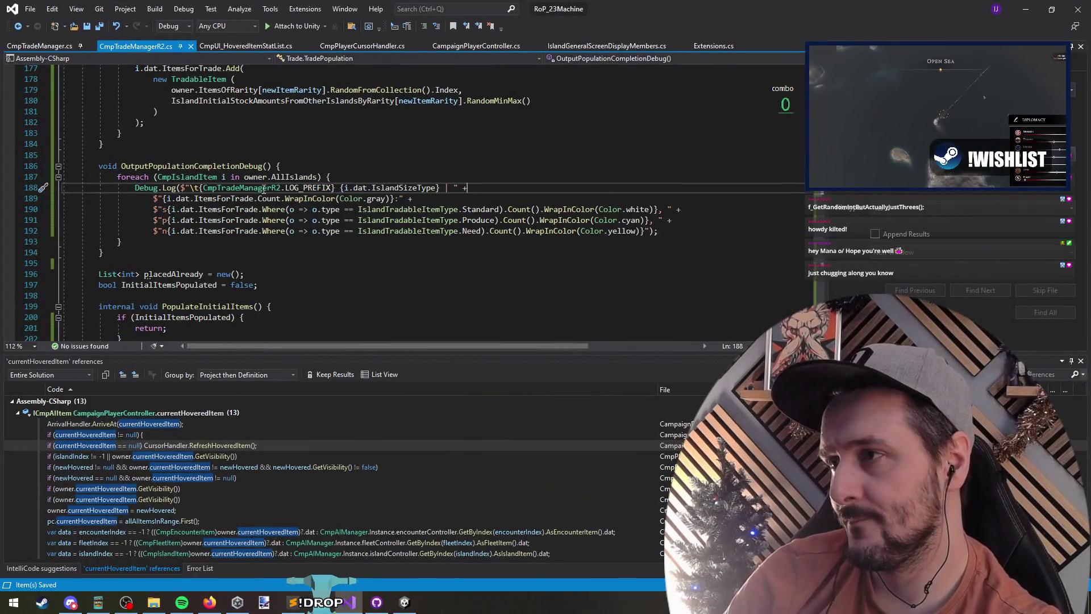
double_click(282, 177)
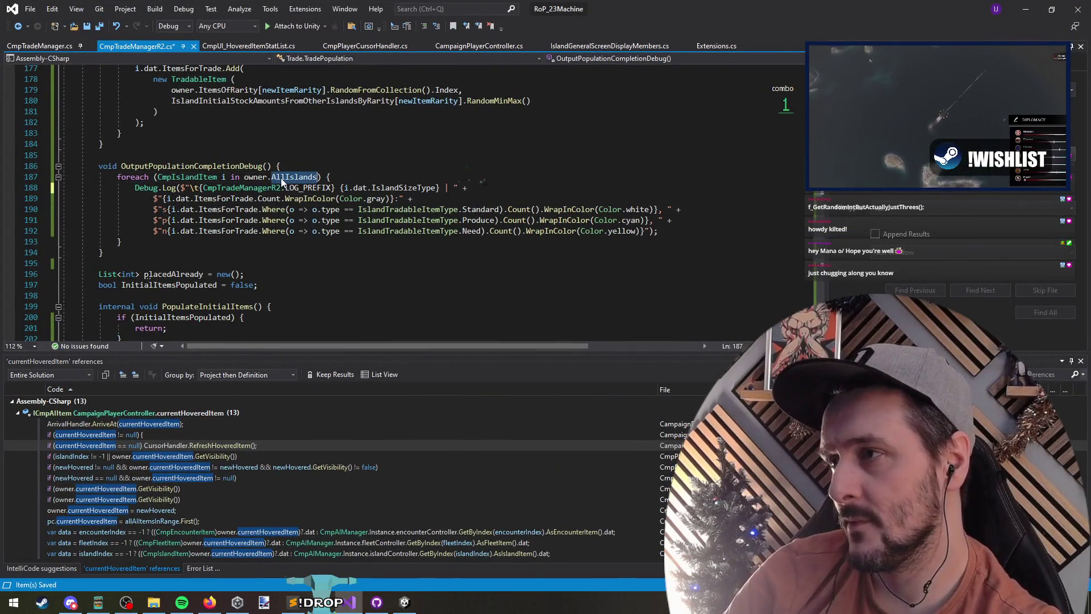
key(Up)
key(Up)
key(ctrl+z)
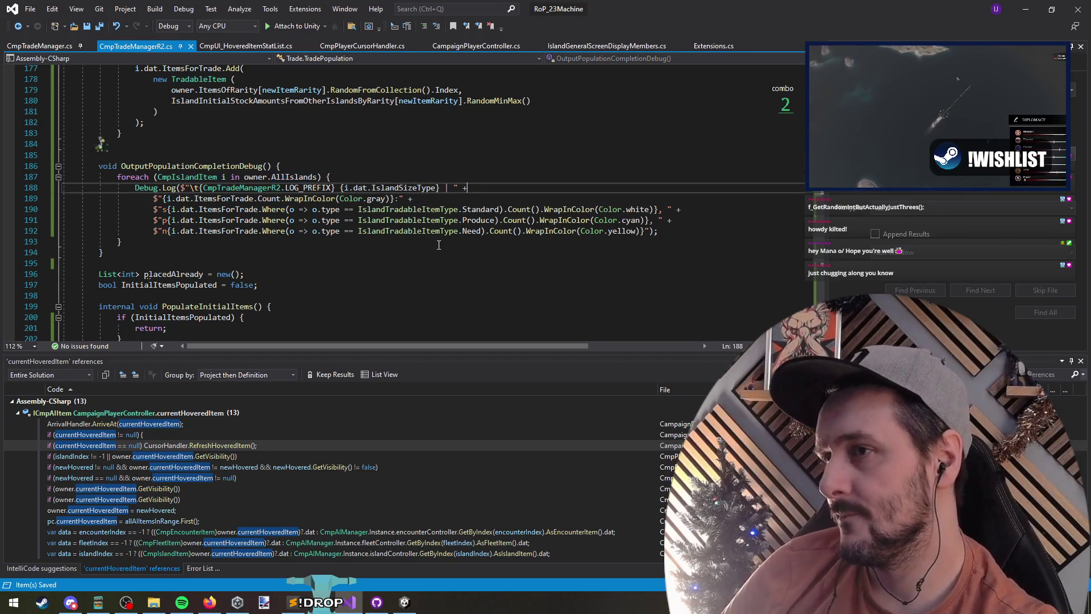
key(alt+Tab)
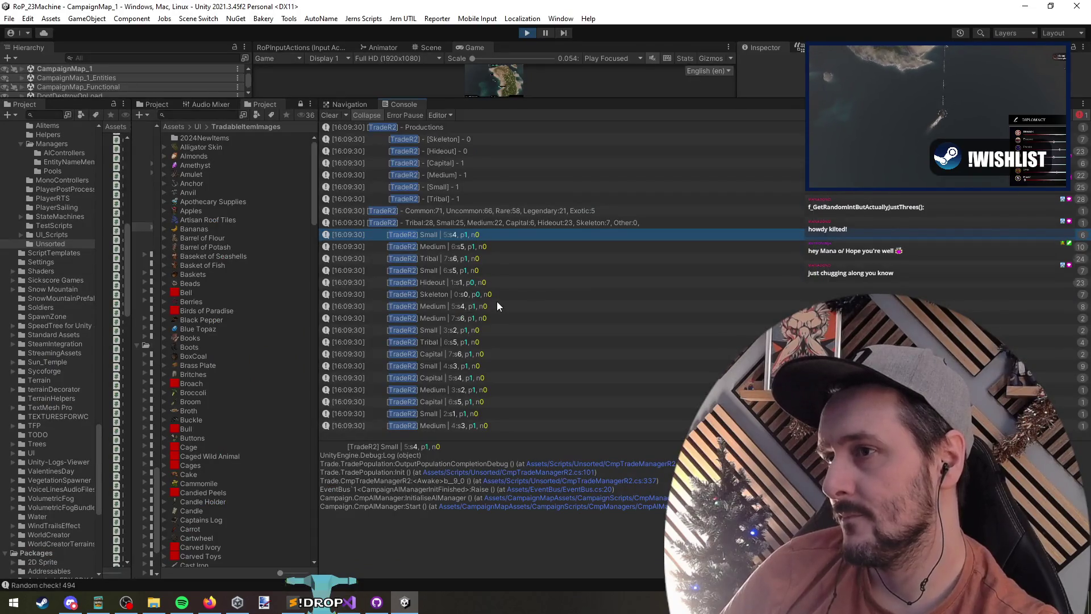
key(alt+Tab)
Step: Scroll up to the GatherSurroundingItemsFromFriendlyPorts code
scroll(293, 187, up, 4)
scroll(292, 187, up, 2)
click(290, 265)
scroll(317, 233, up, 5)
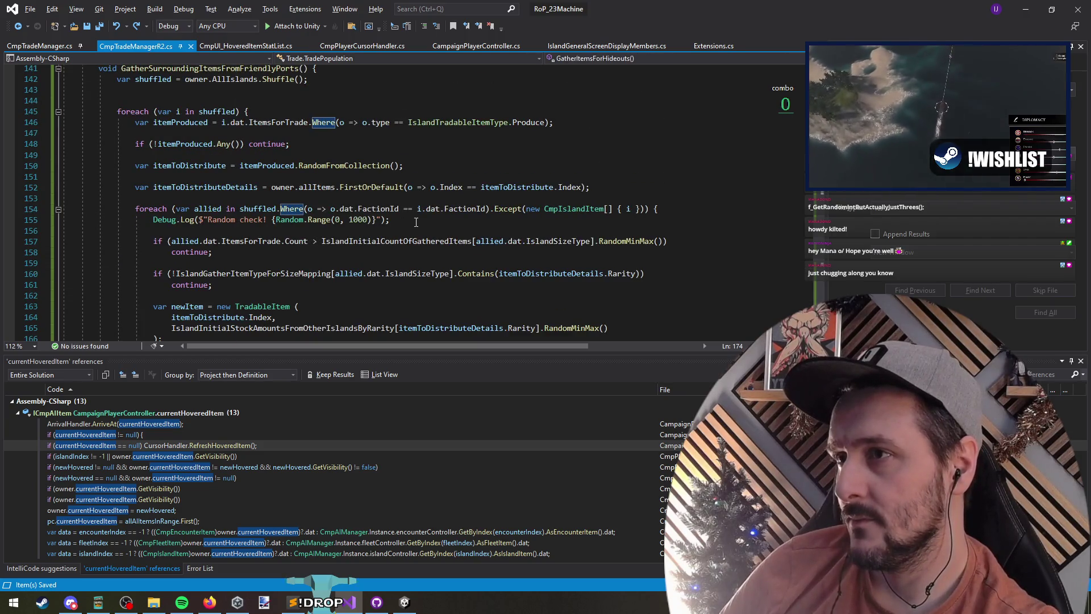
Step: Delete the empty line 143 after the shuffled islands list
scroll(284, 239, up, 5)
click(180, 252)
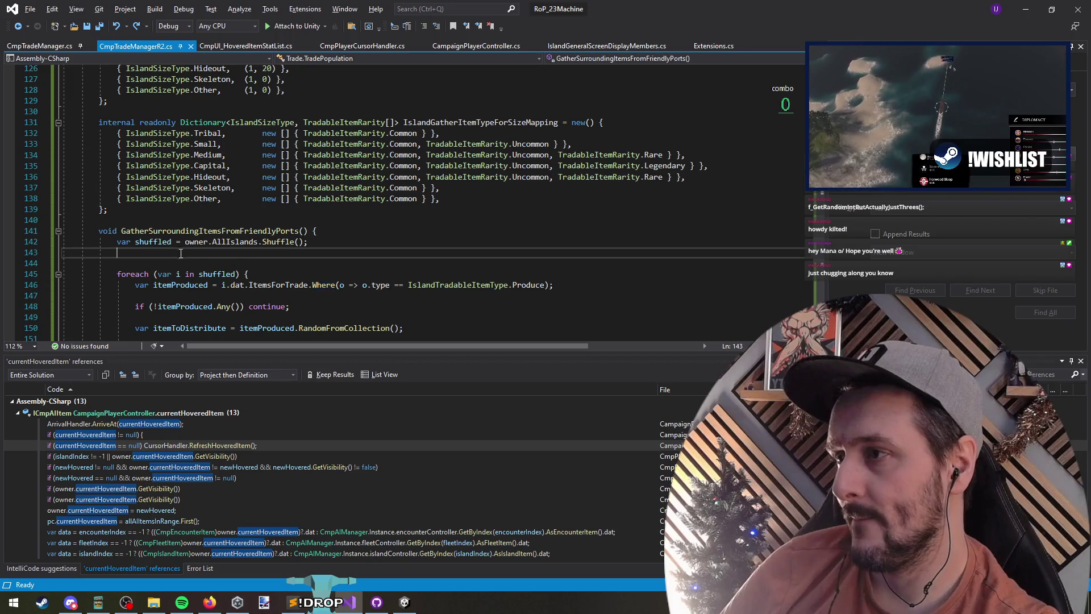
key(BackSpace)
scroll(278, 238, down, 3)
Step: Inspect the Shuffle definition in AIManager.cs, then return to CmpTradeManagerR2.cs
click(279, 144)
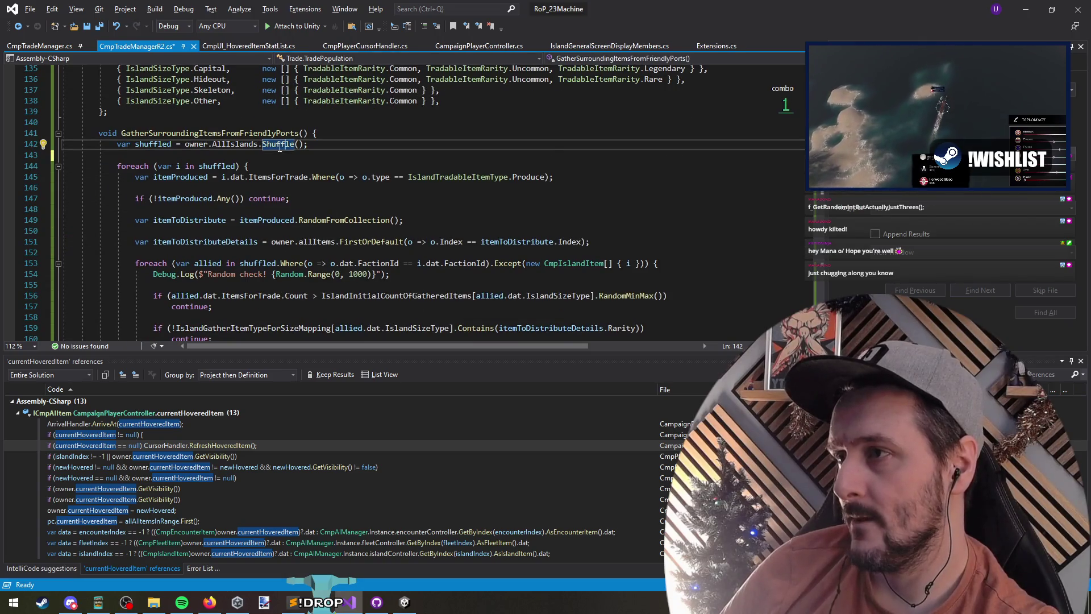
key(F12)
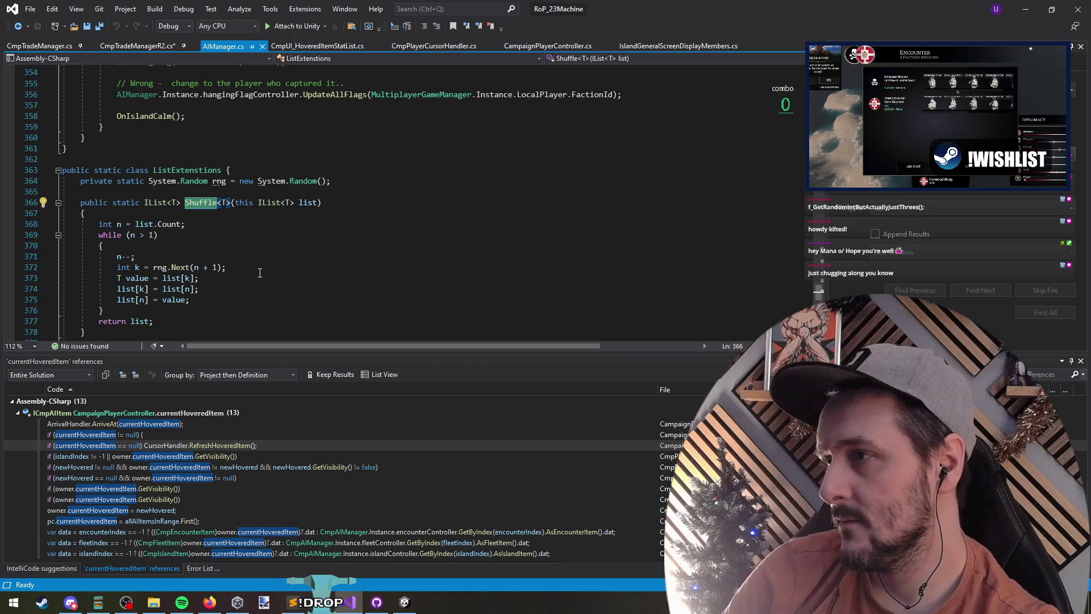
click(19, 26)
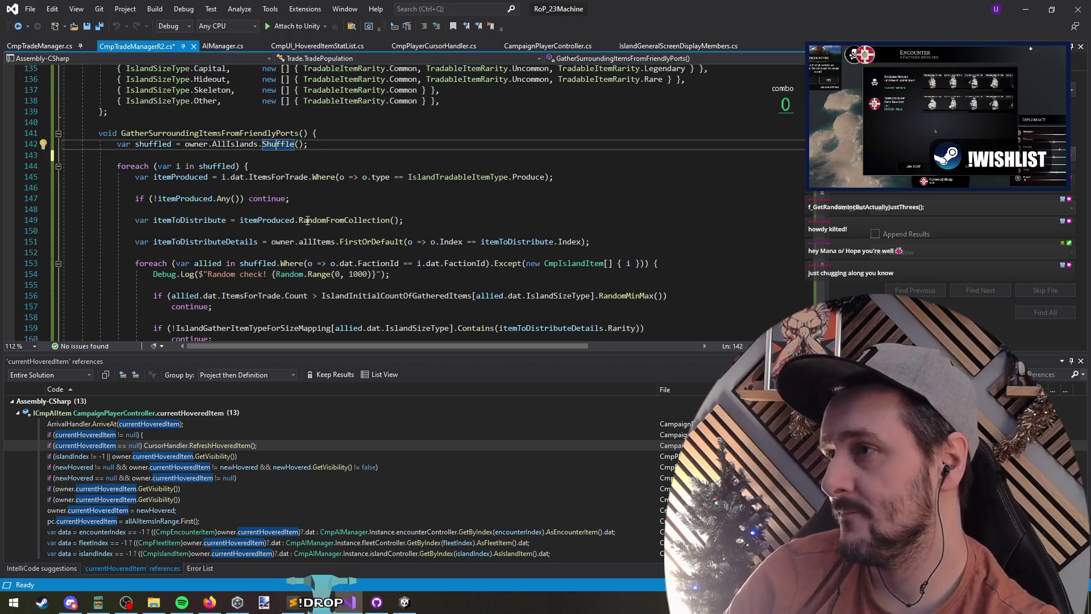
click(298, 156)
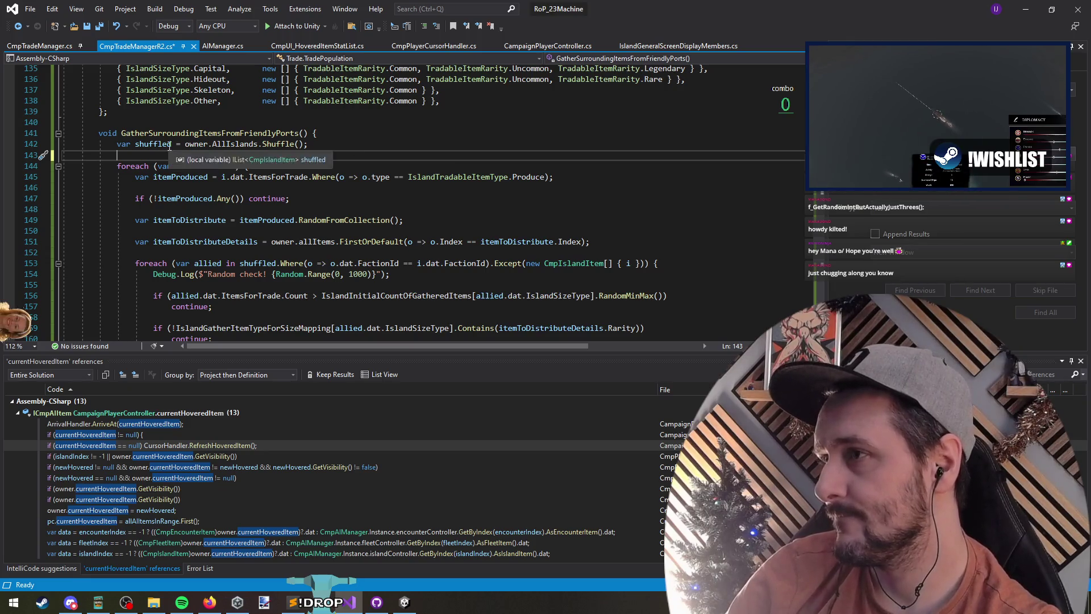
click(250, 144)
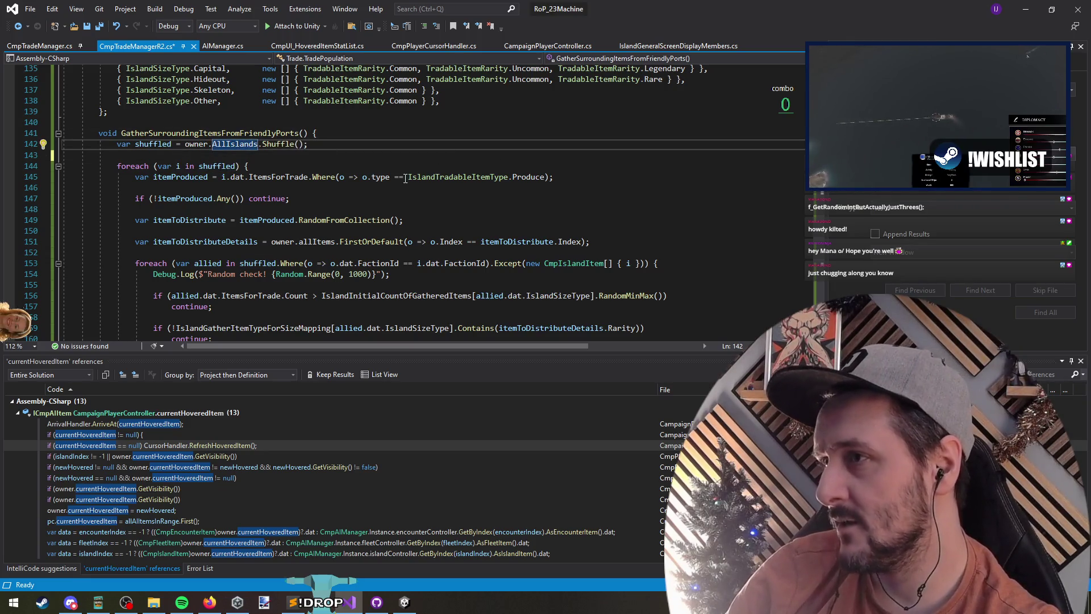
scroll(398, 182, down, 9)
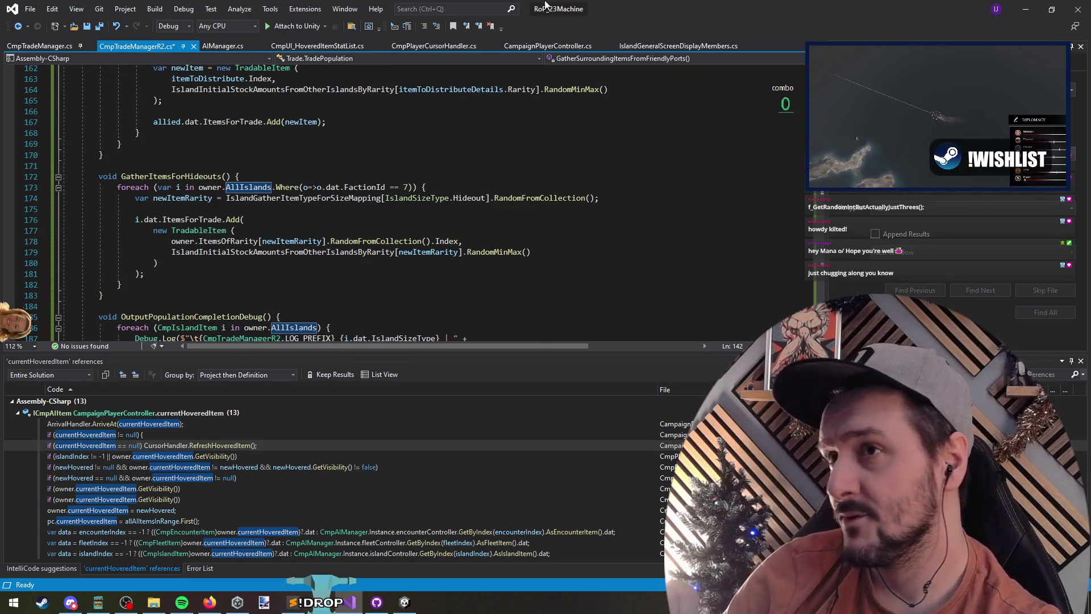
Step: Append .RandomFromCollection() to owner.AllIslands in the line 186 foreach and save
double_click(529, 5)
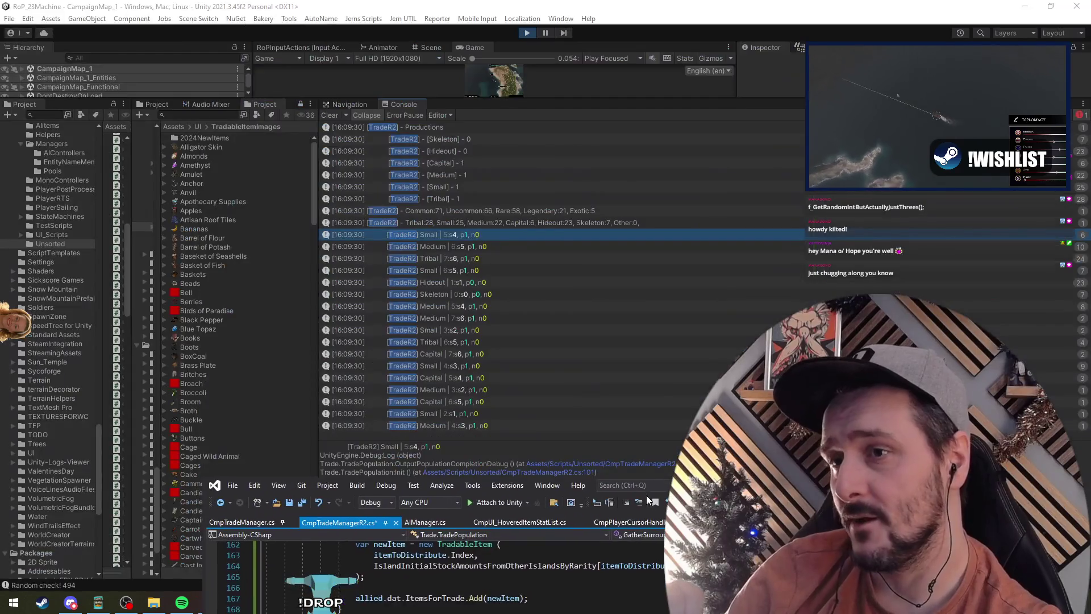
double_click(493, 235)
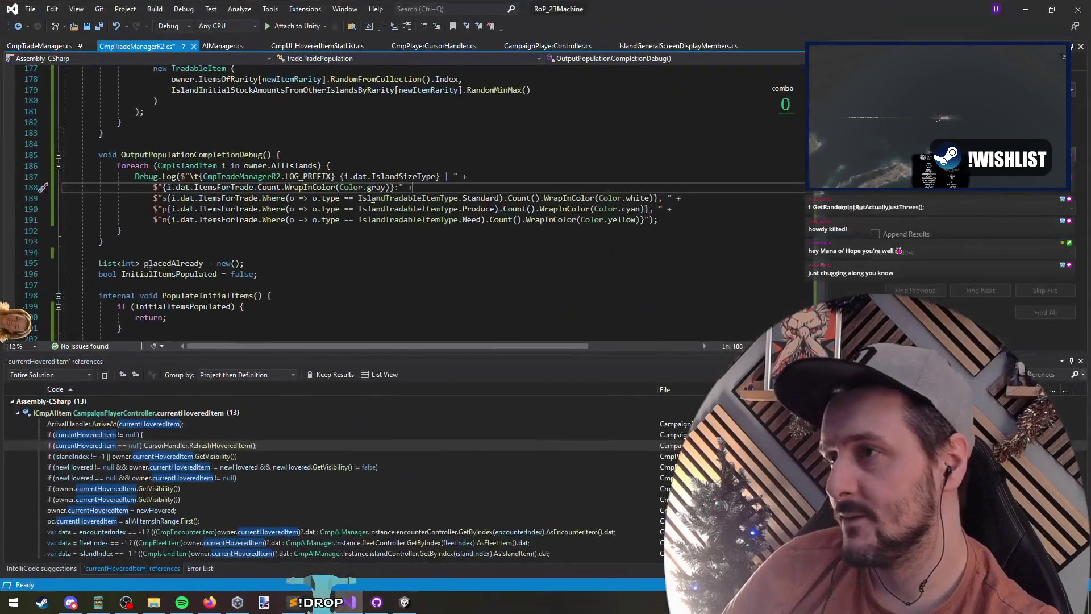
key(Up)
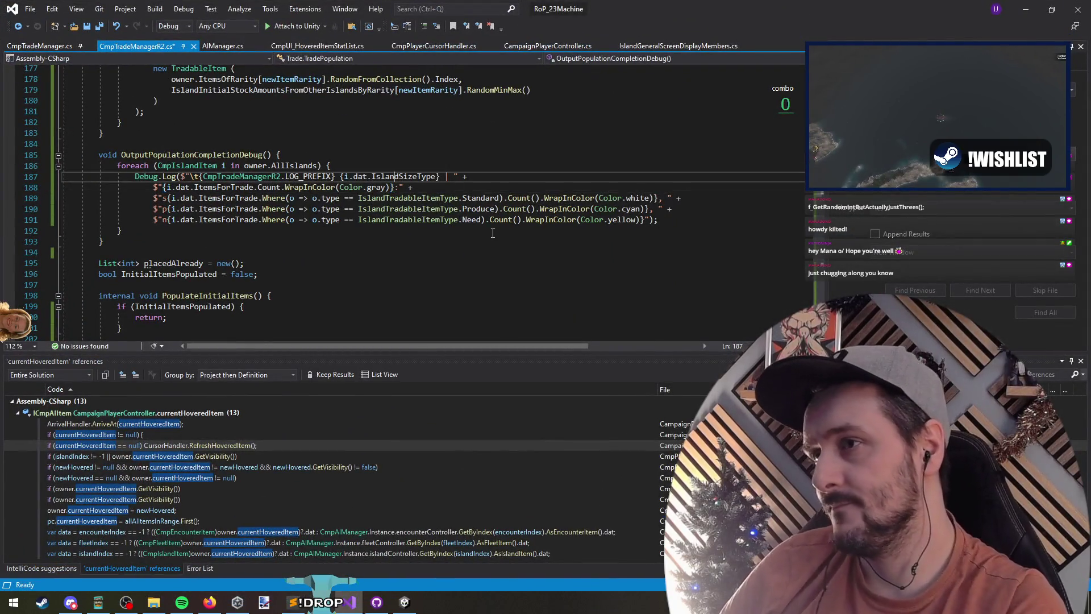
key(Up)
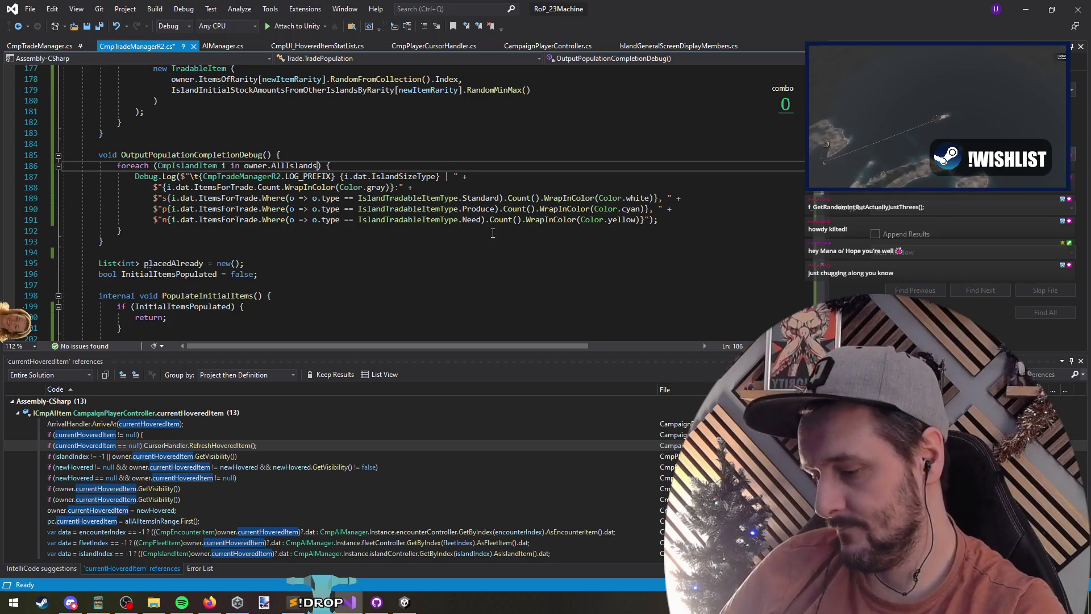
text(.RandomFromCollection())
key(ctrl+s)
key(alt+Tab)
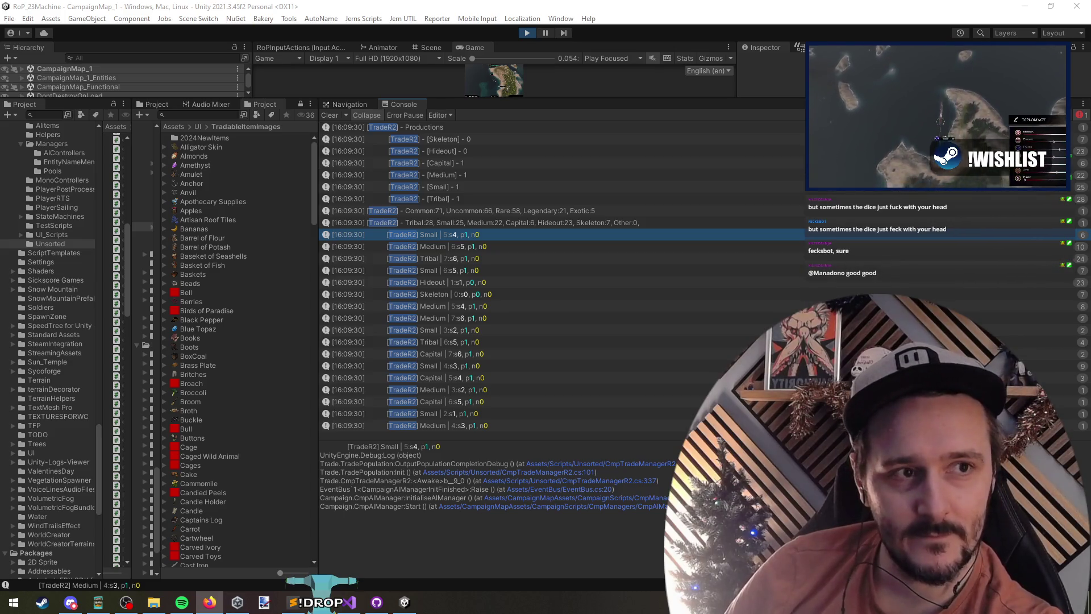
Step: Move the YouTube window to the upper left, resume the video, and skip near its end
key(alt+Tab)
drag(596, 221, 292, 81)
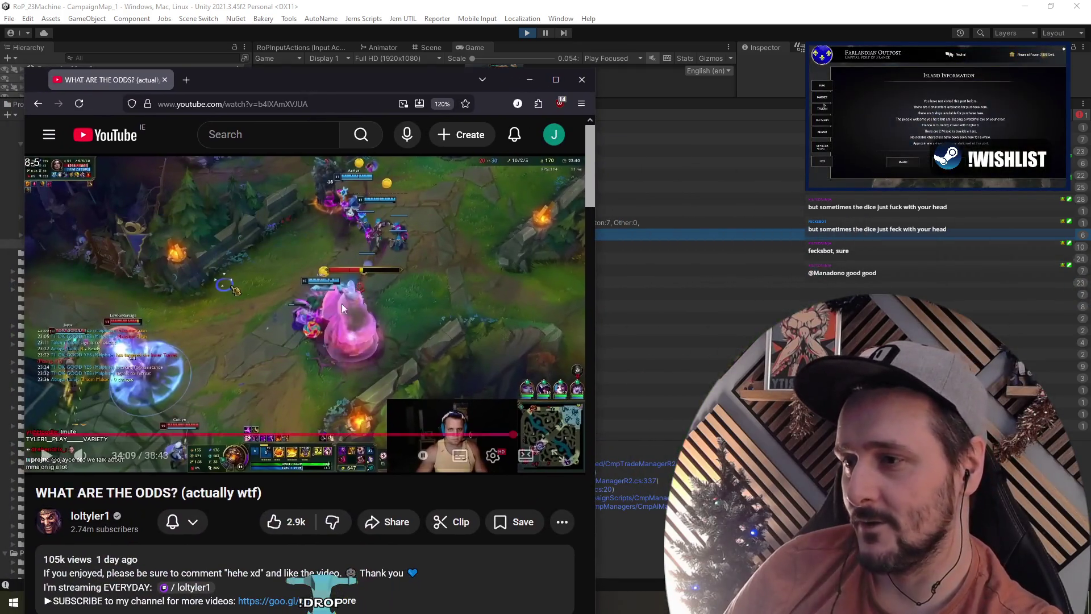
click(543, 435)
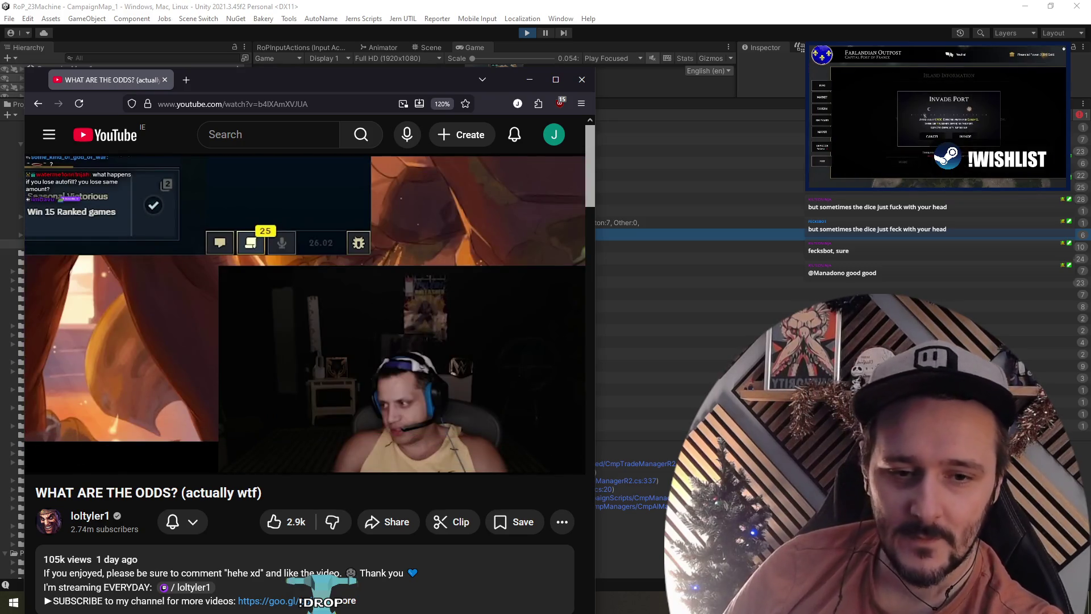
click(518, 372)
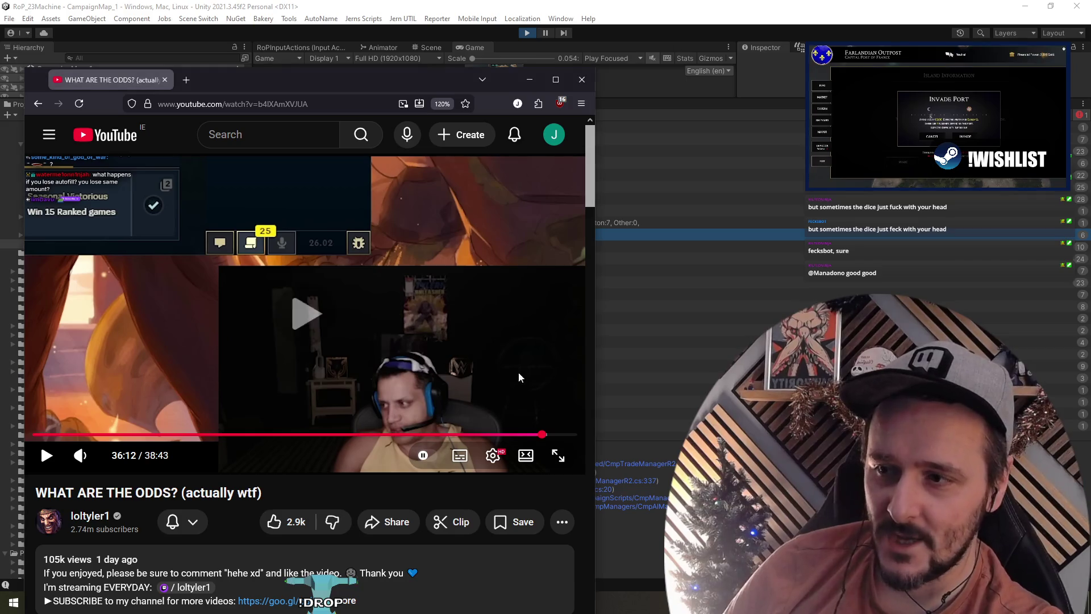
click(555, 435)
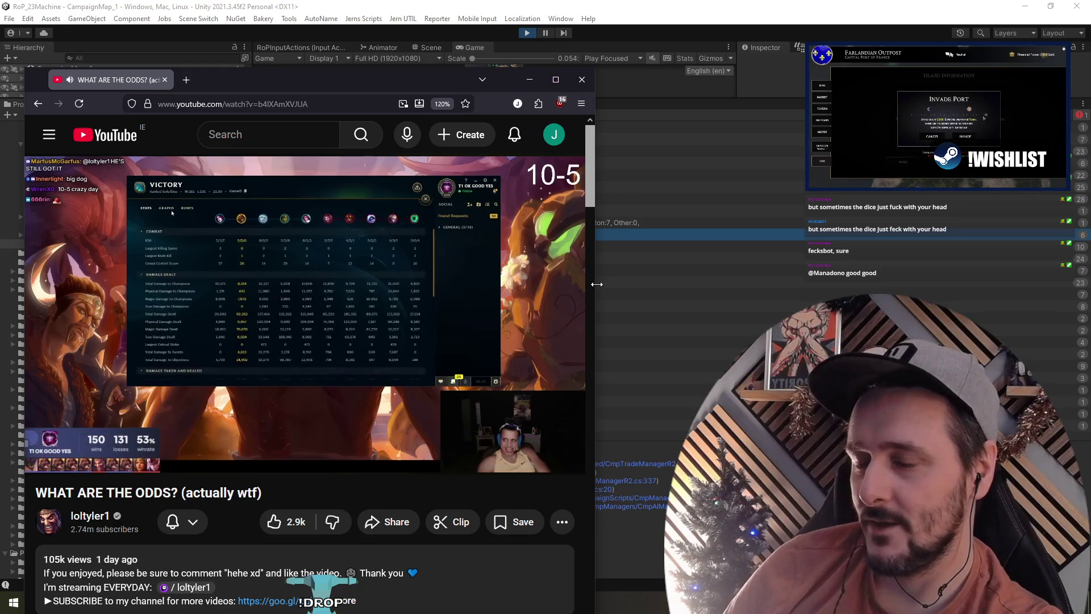
Step: Widen the browser window and raise the video volume
drag(596, 284, 709, 308)
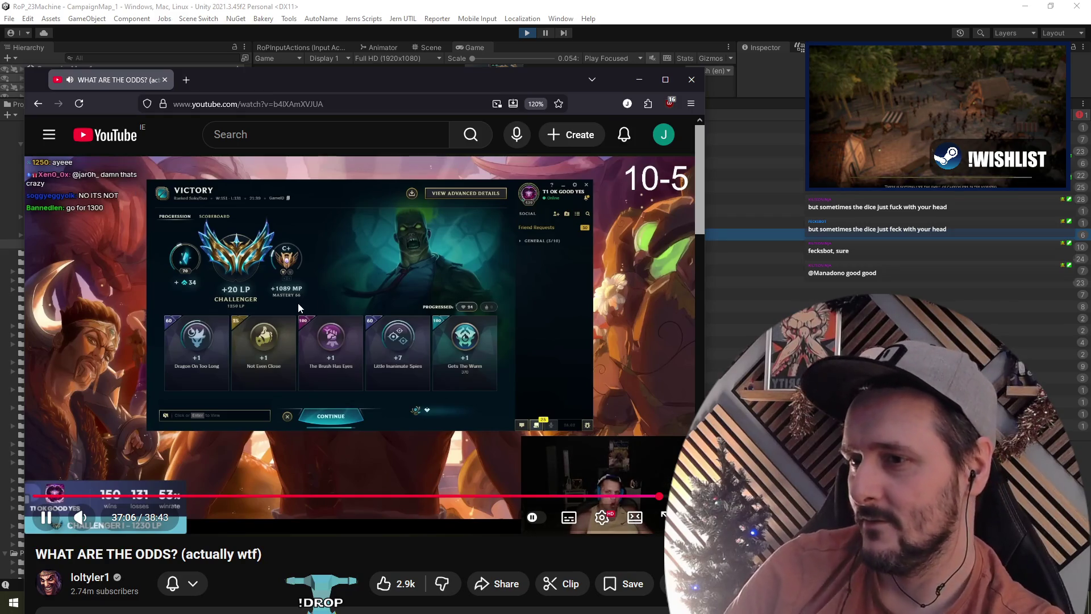
drag(109, 518, 119, 518)
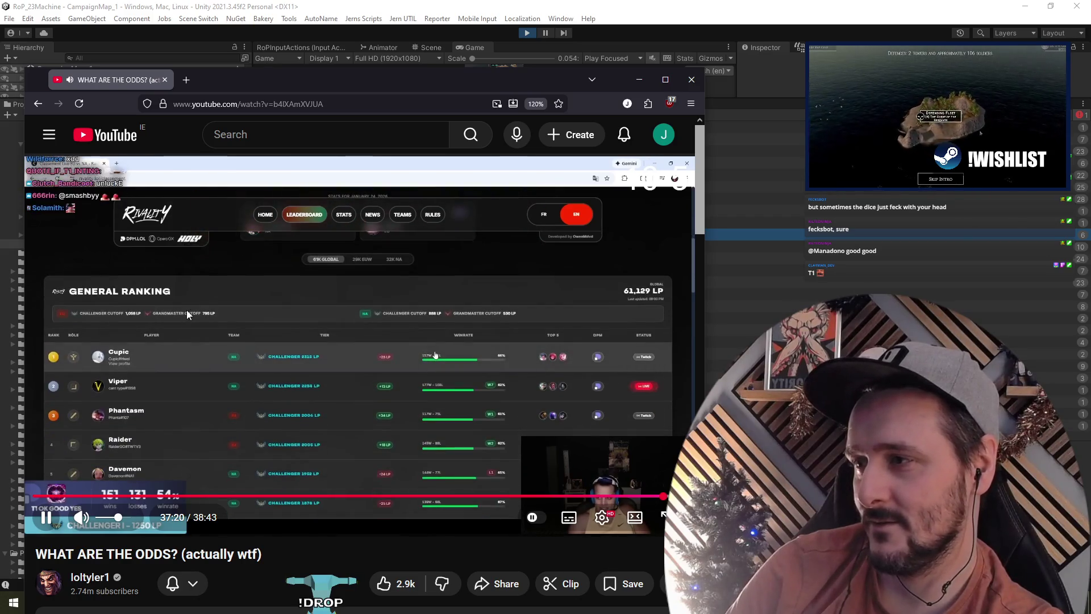
click(424, 354)
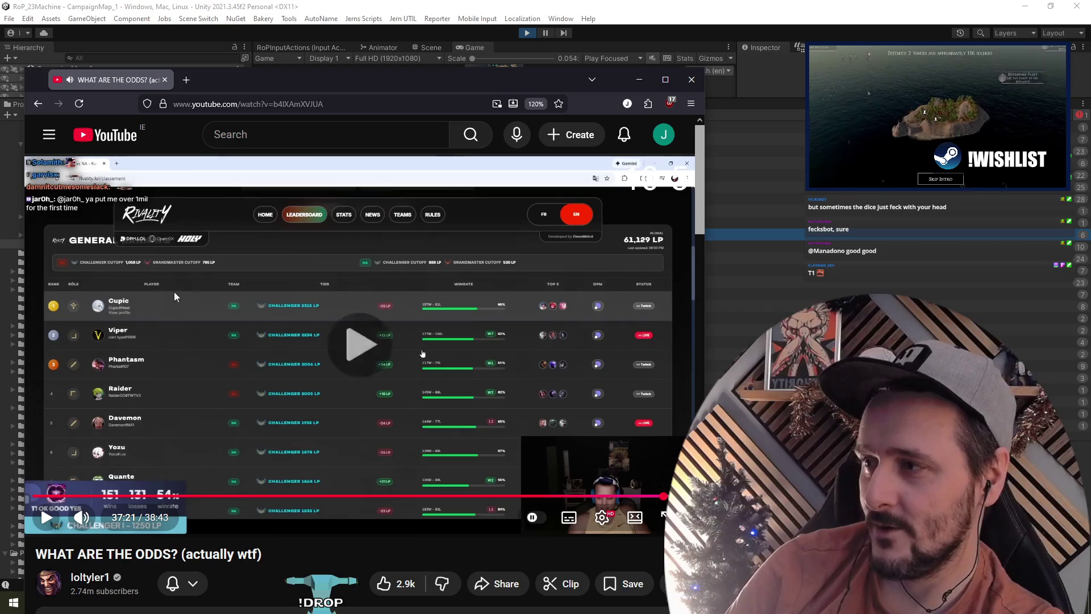
click(422, 354)
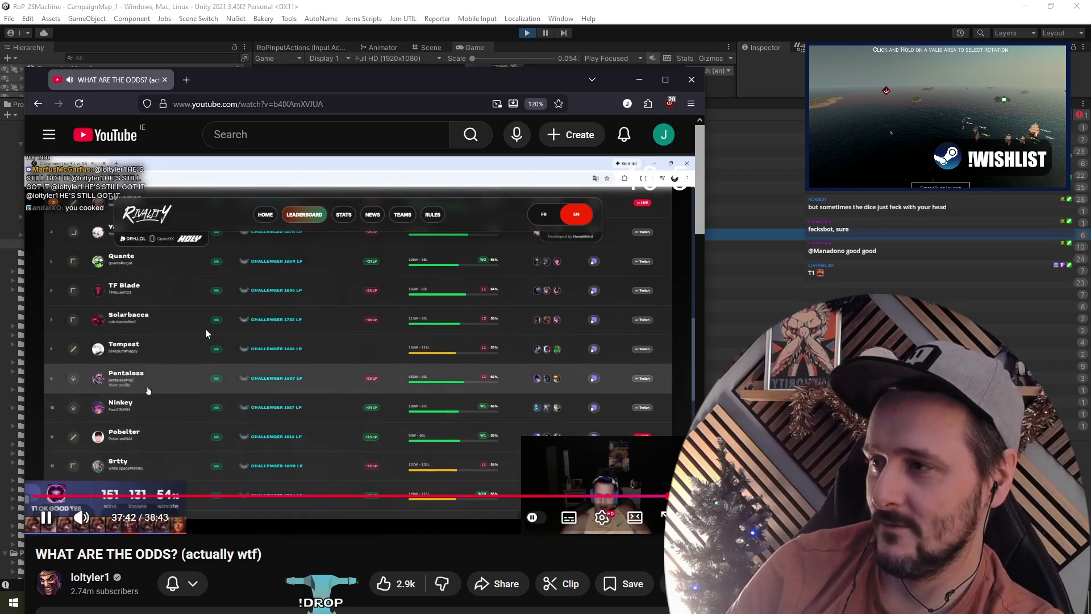
Step: Watch the video at 2x speed with the browser window moved up-left
mouse_move(206, 329)
mouse_down()
mouse_move(628, 391)
mouse_move(428, 324)
mouse_up()
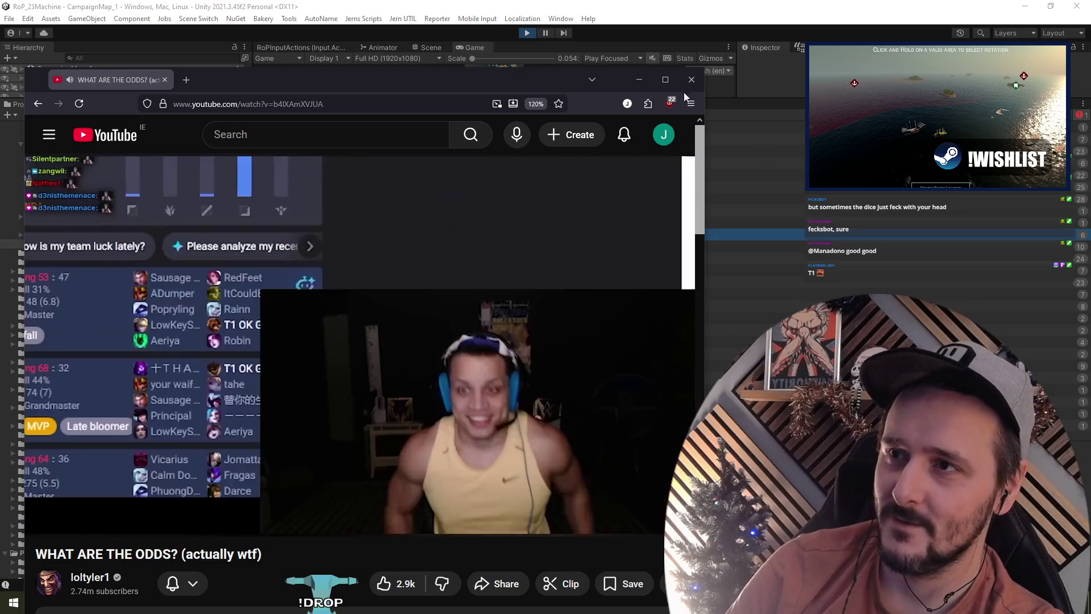
drag(529, 85, 512, 68)
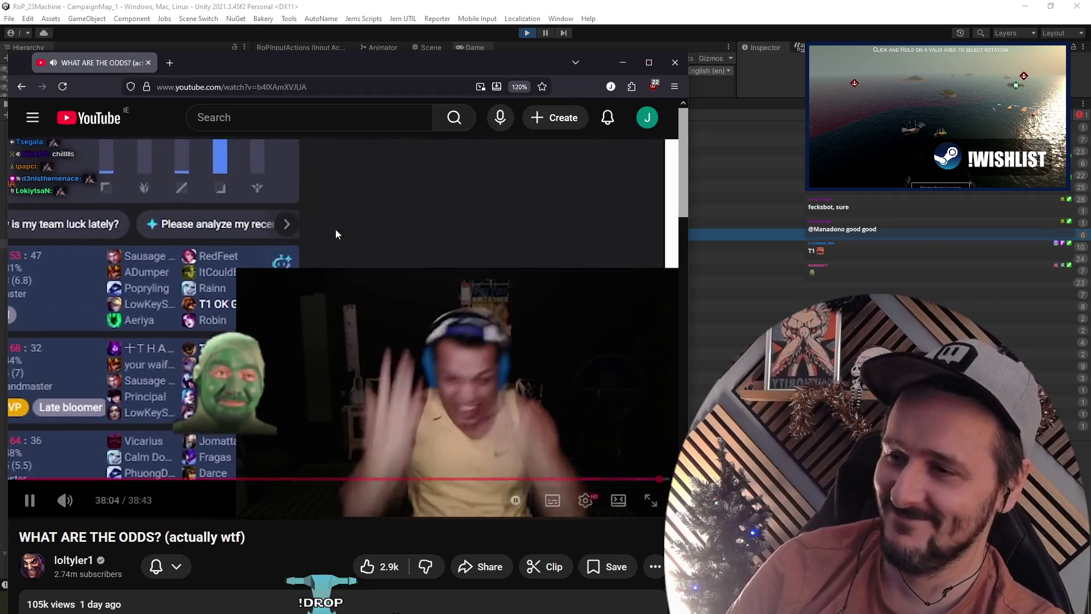
click(350, 275)
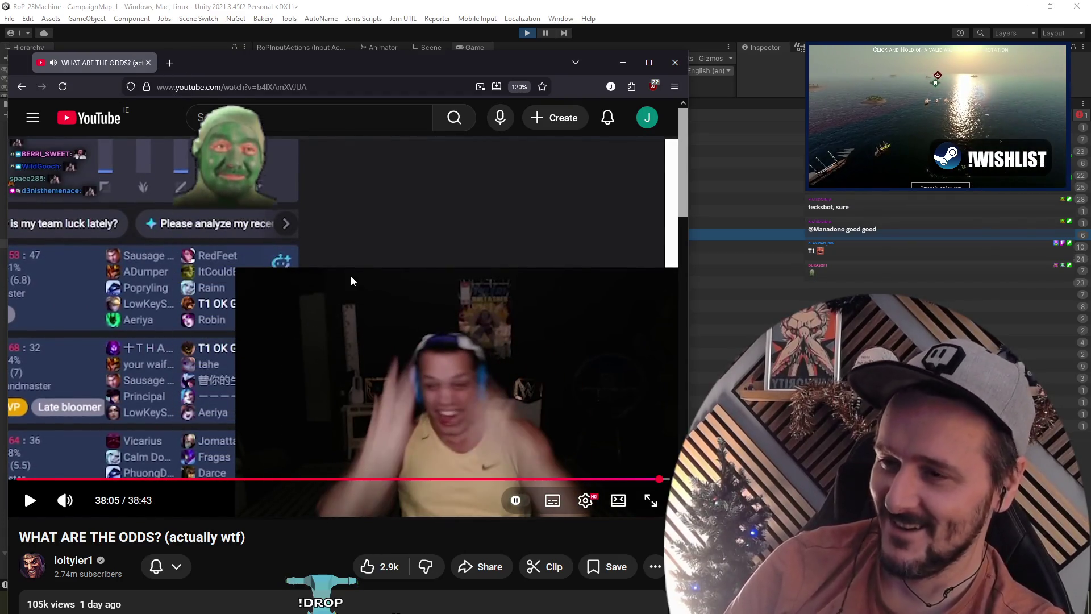
click(350, 279)
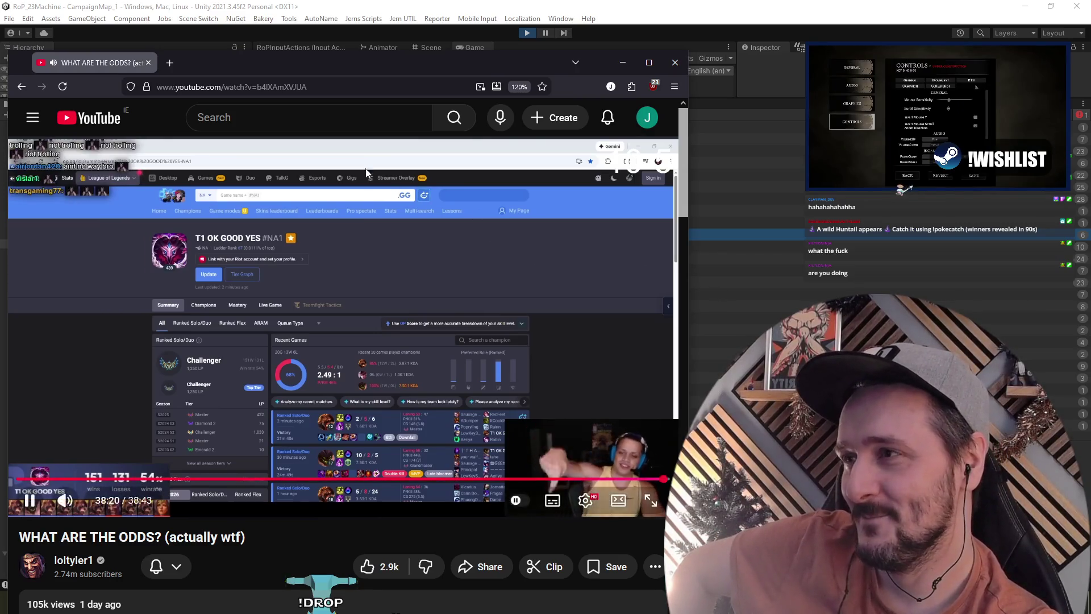
Step: Copy the video URL from the player's context menu and minimize the browser
right_click(346, 230)
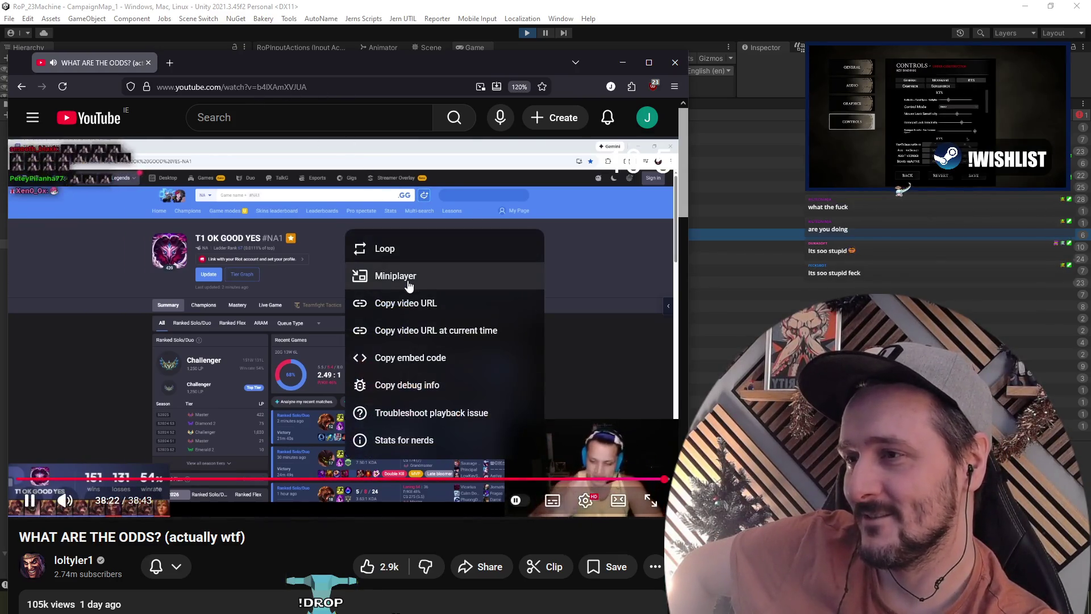
click(416, 306)
right_click(563, 338)
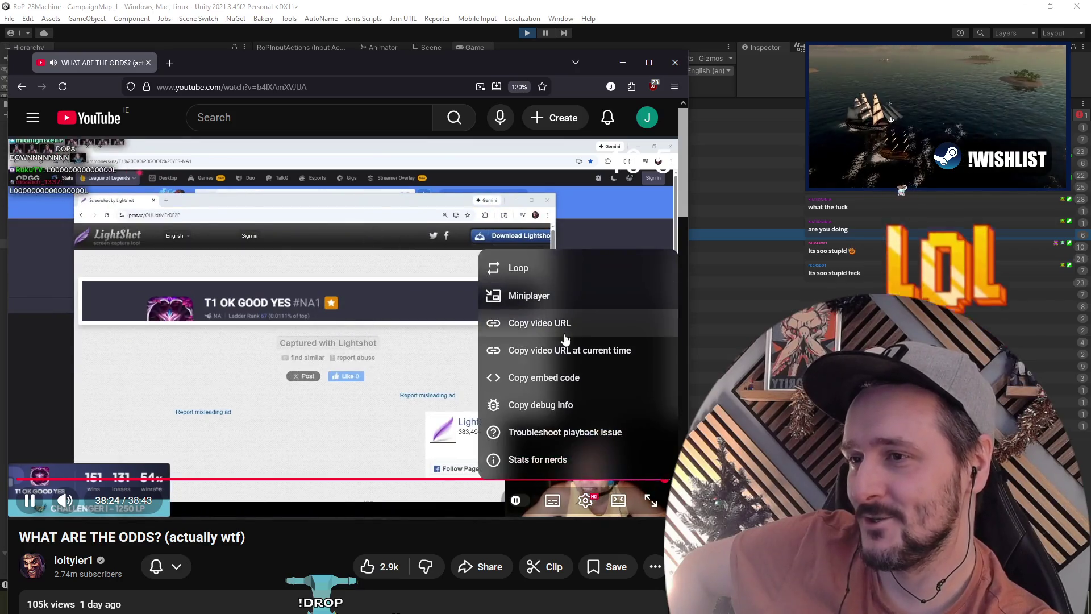
click(563, 335)
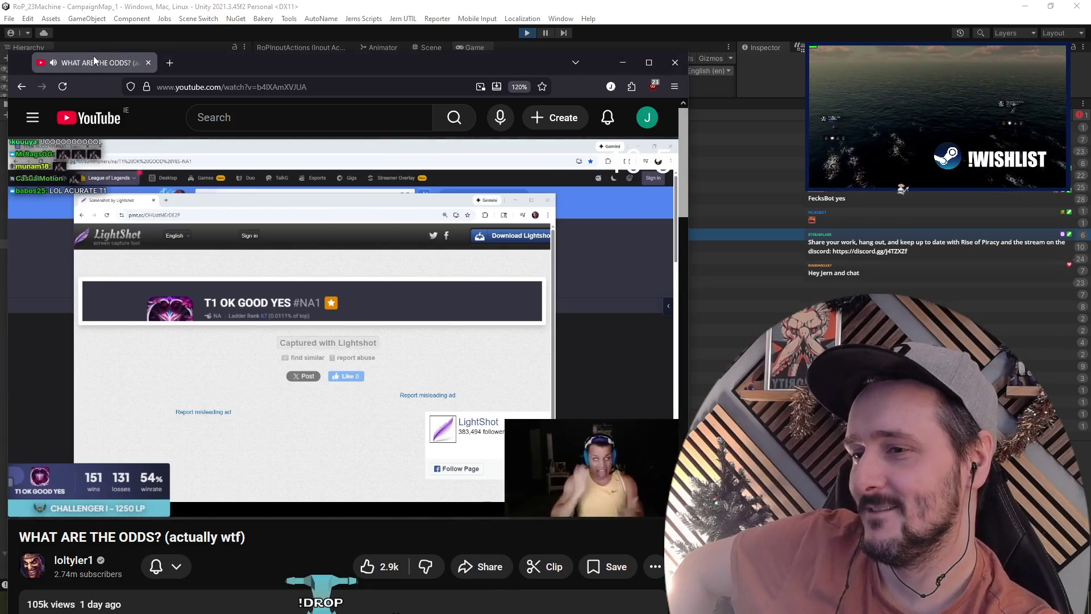
click(623, 63)
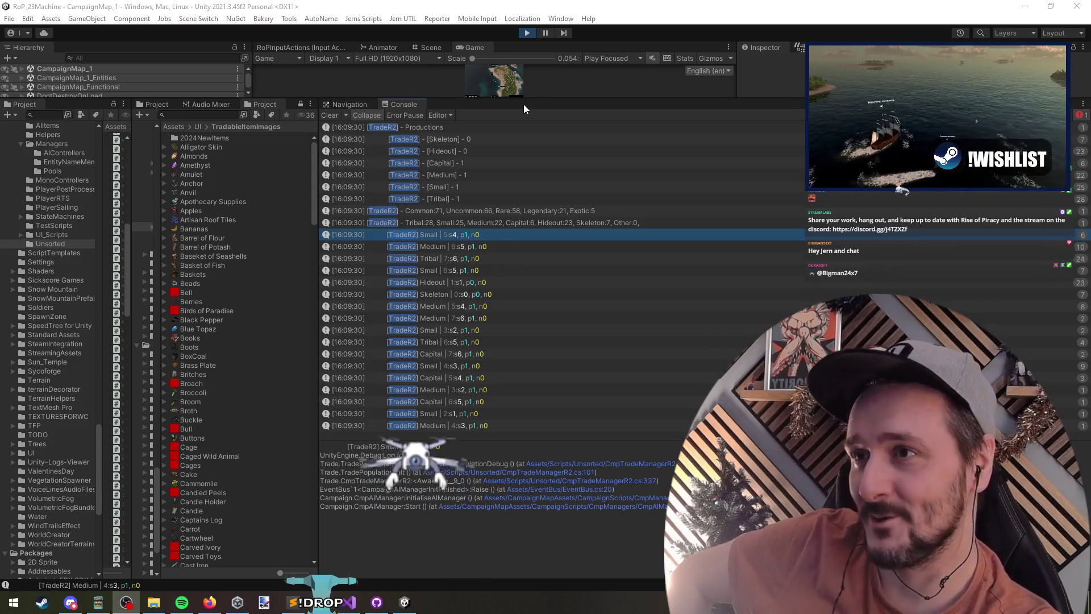
Step: Resize the Game and Console panes so the console shows more log rows
drag(529, 100, 529, 413)
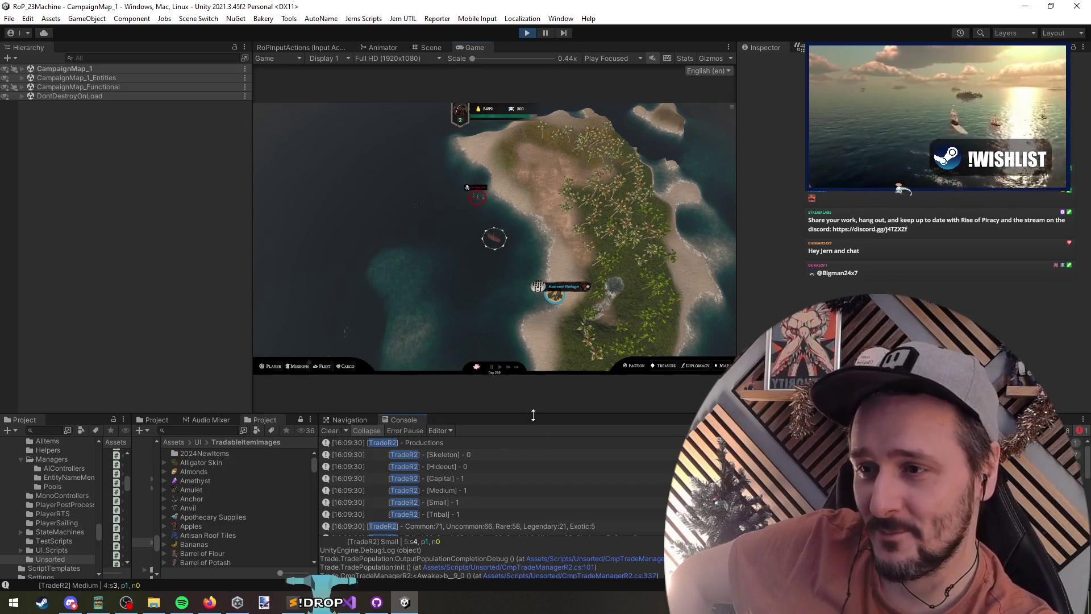
drag(534, 414, 516, 186)
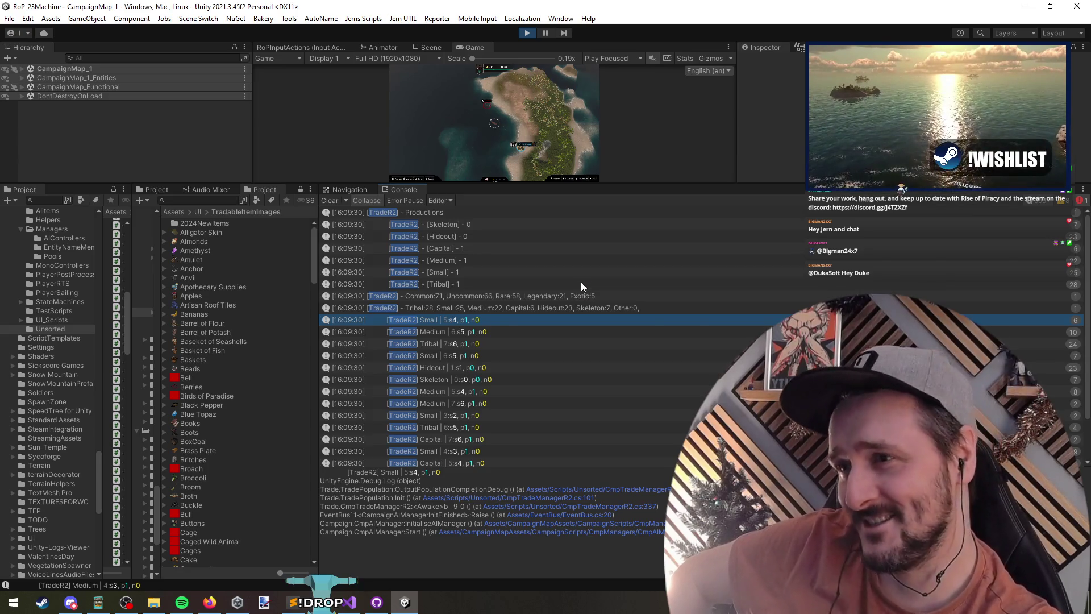
scroll(580, 282, down, 2)
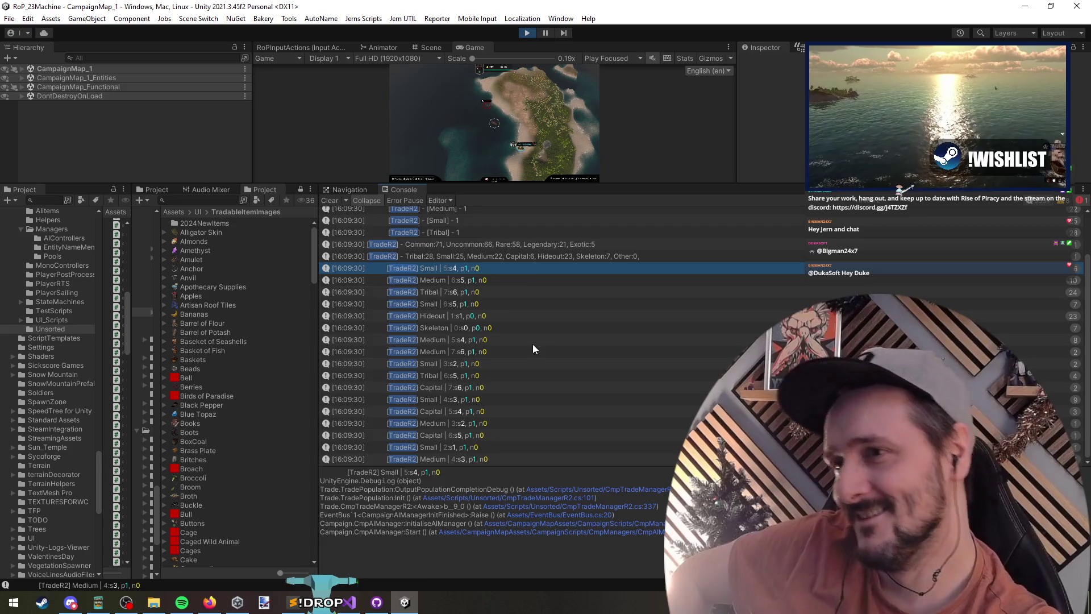
scroll(492, 325, up, 2)
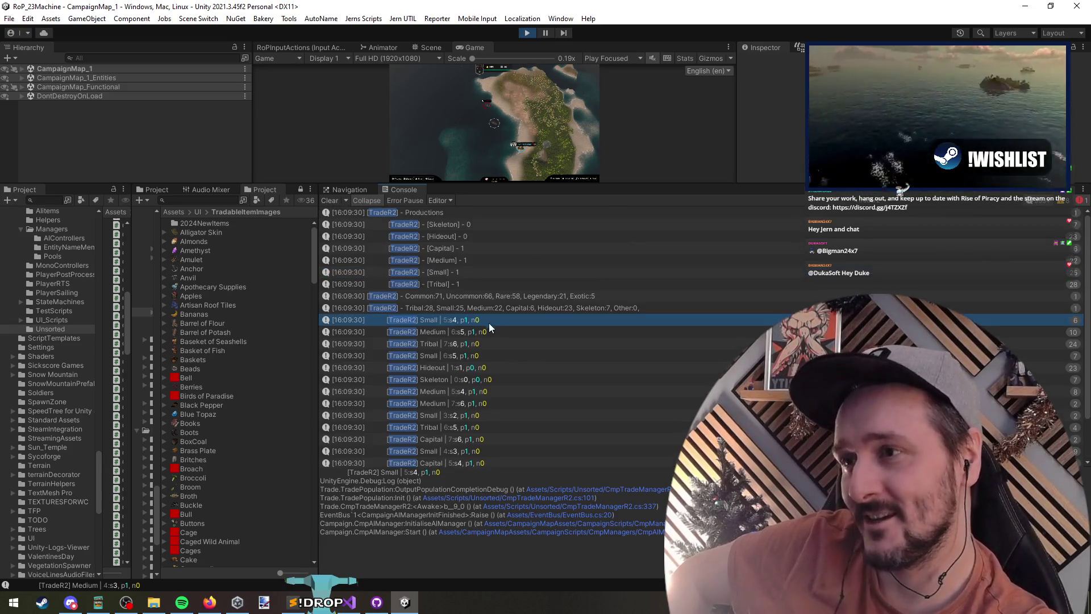
scroll(524, 299, down, 2)
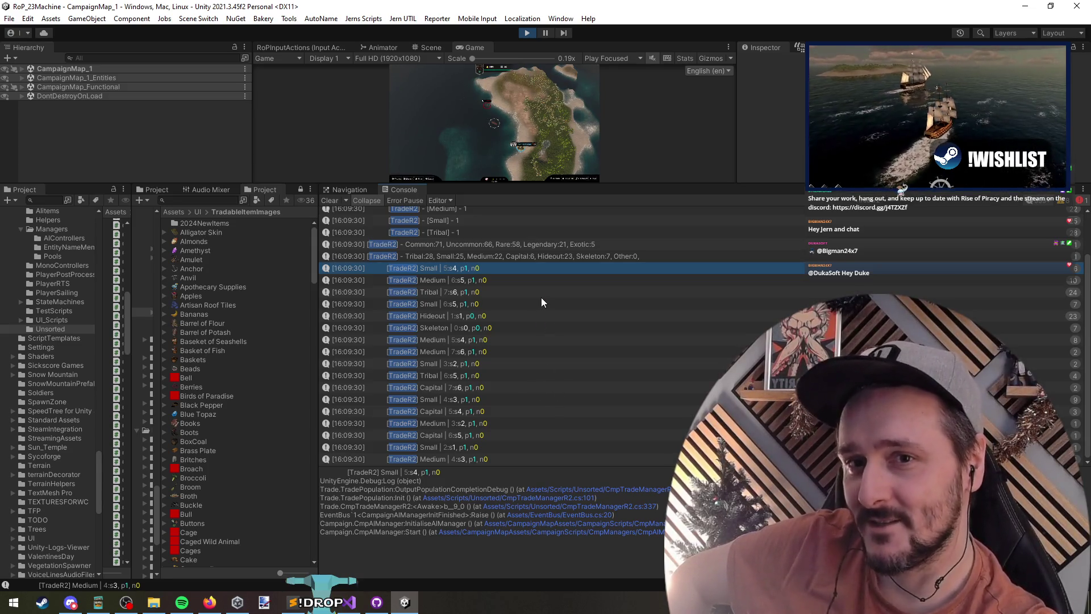
Step: Multi-select the Small 2, Small 3, Small 4 and other Small log entries to compare values
mouse_move(515, 281)
mouse_down()
mouse_move(532, 325)
mouse_move(526, 353)
mouse_move(500, 294)
mouse_up()
drag(473, 423, 476, 402)
click(477, 450)
click(470, 404)
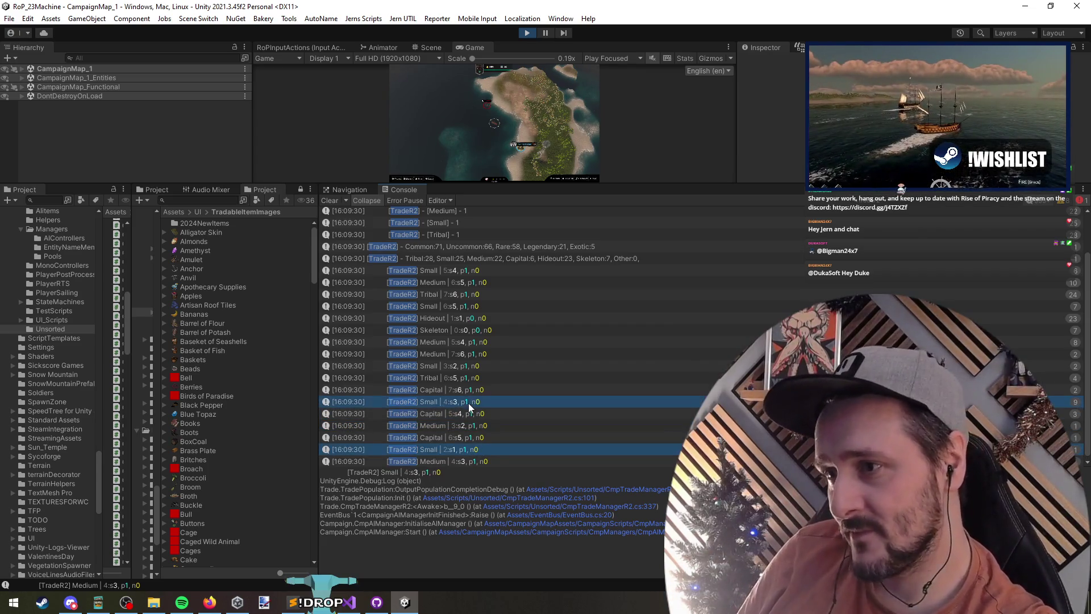
click(470, 366)
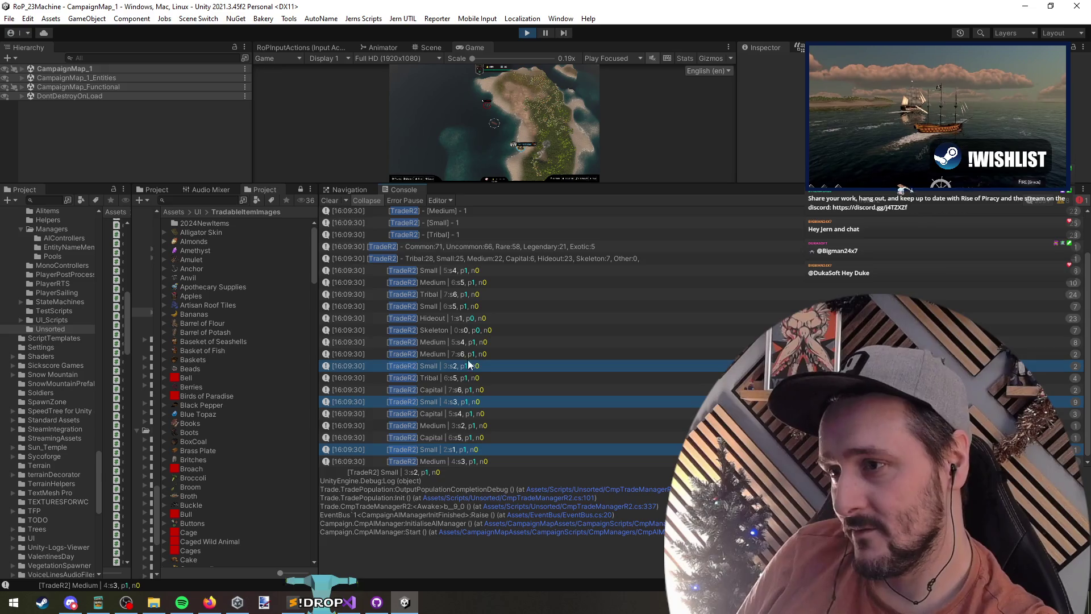
ctrl+click(463, 306)
ctrl+click(468, 271)
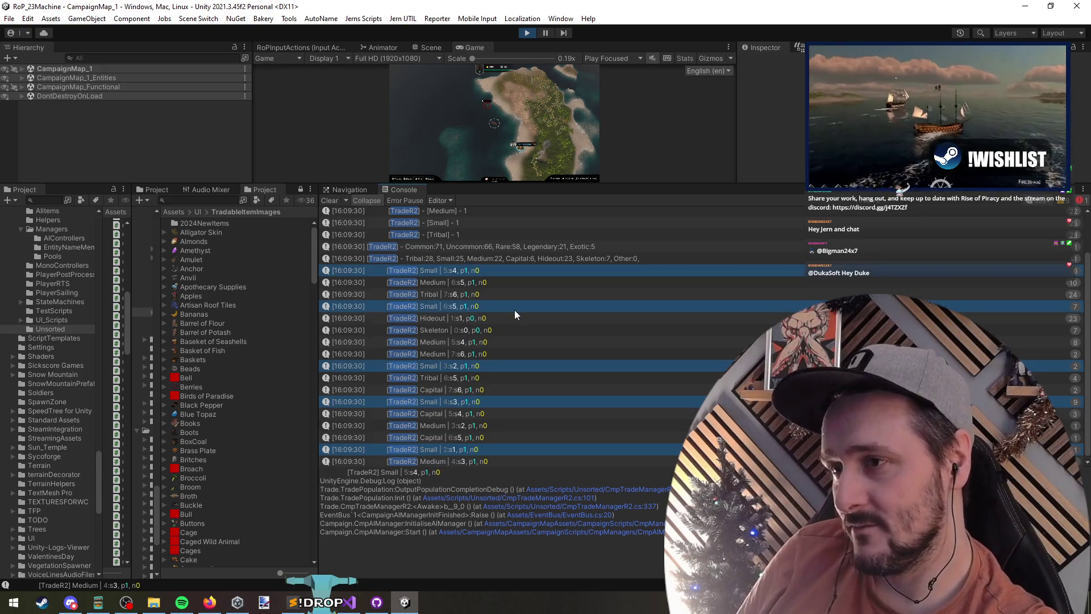
scroll(515, 313, down, 1)
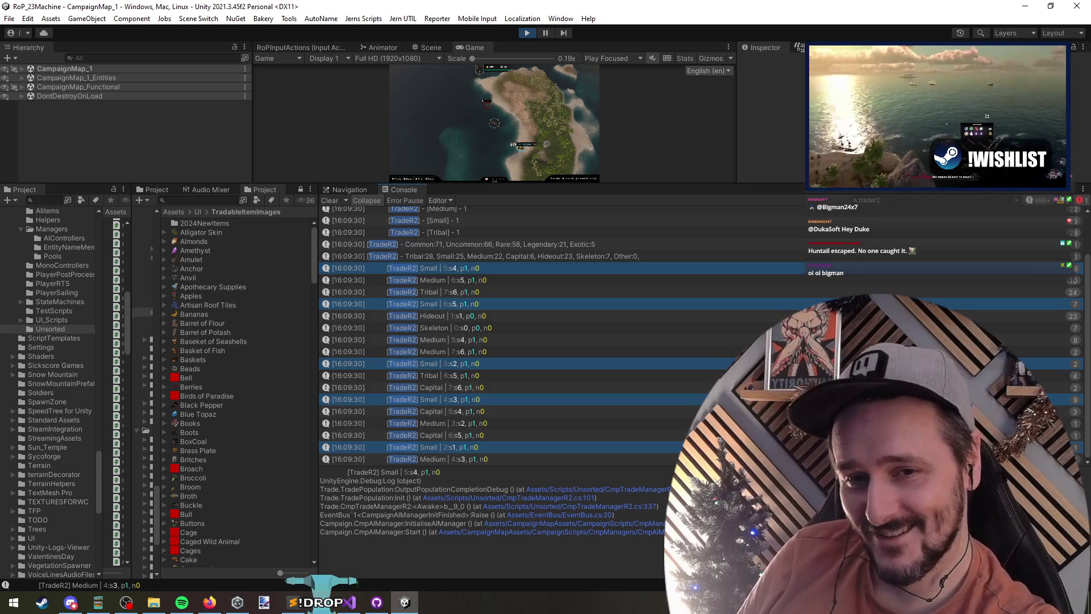
Step: After checking Discord, return to Unity, enlarge the game view and exit Play mode
key(alt+Tab)
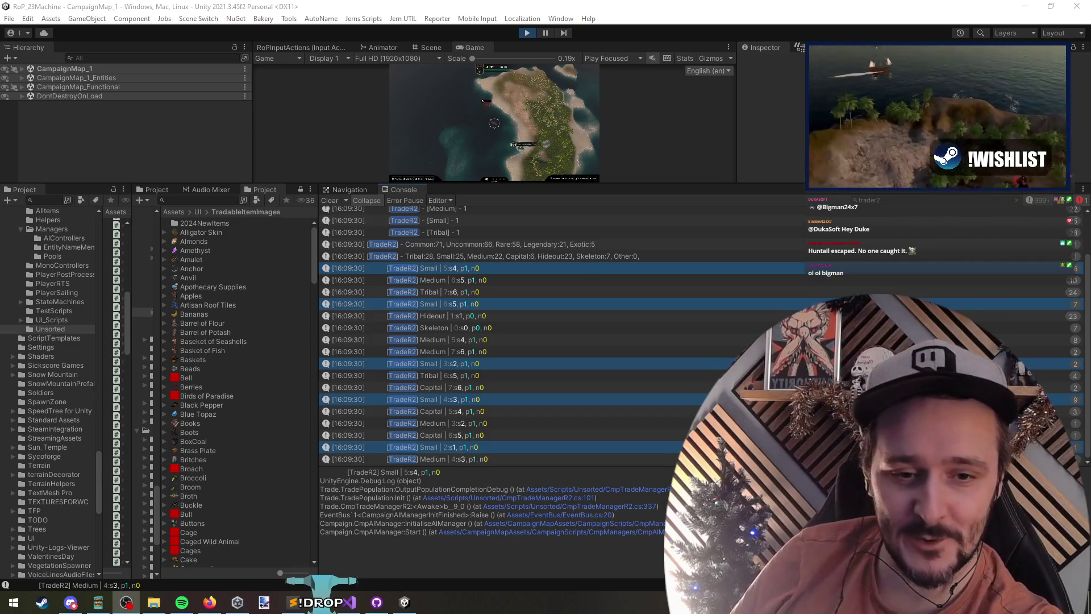
key(alt+Tab)
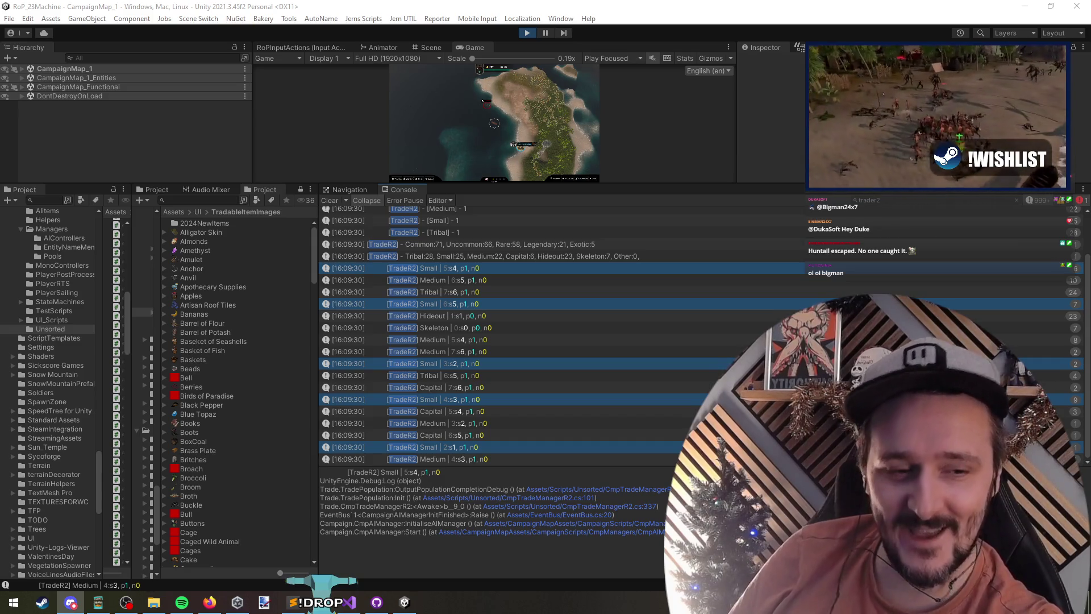
key(alt+Tab)
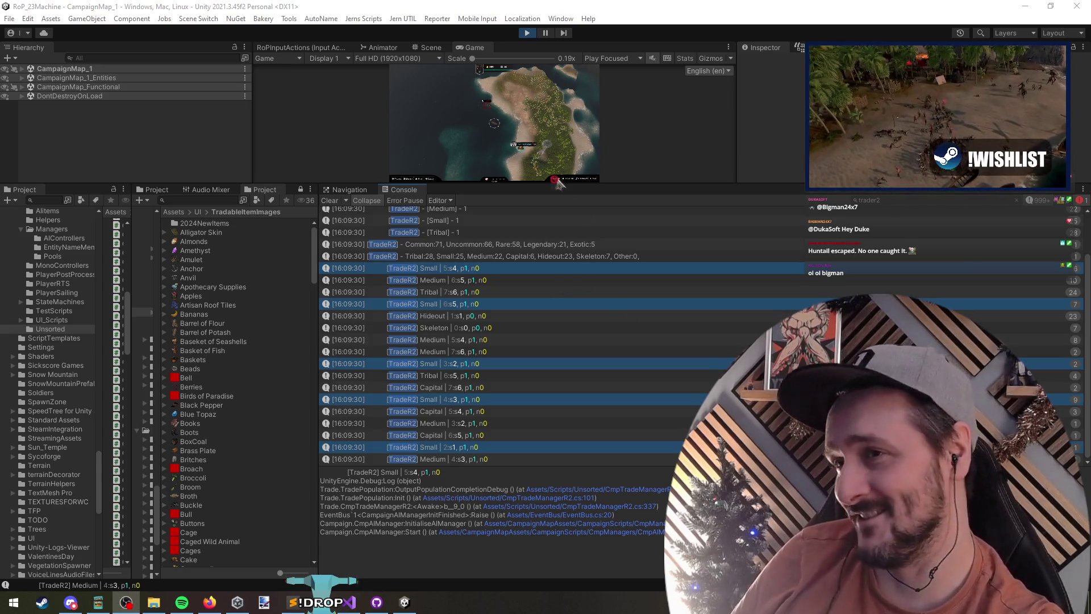
drag(556, 184, 551, 301)
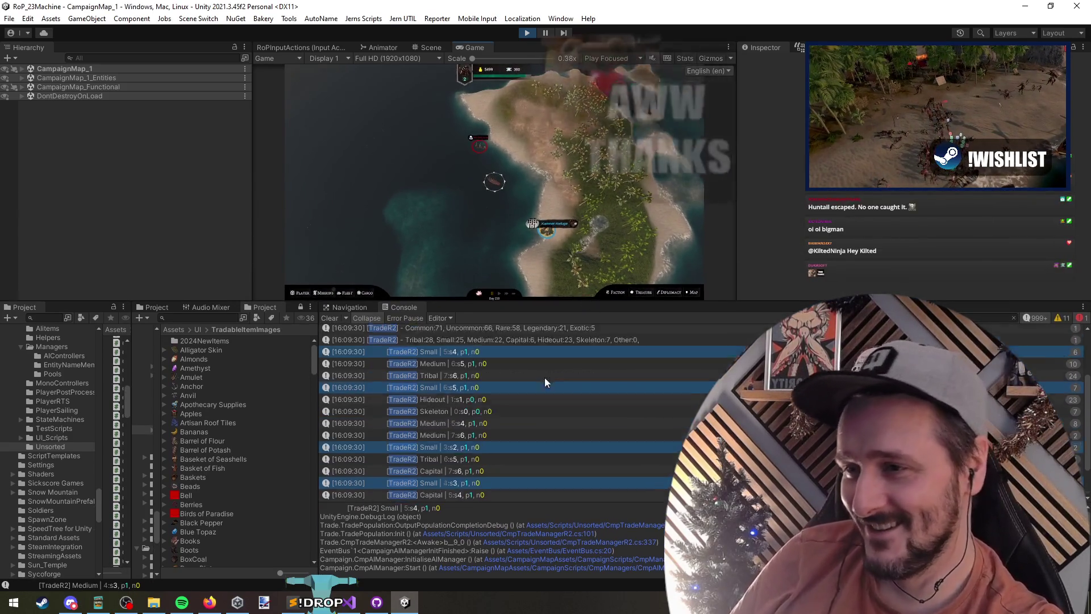
scroll(549, 376, down, 2)
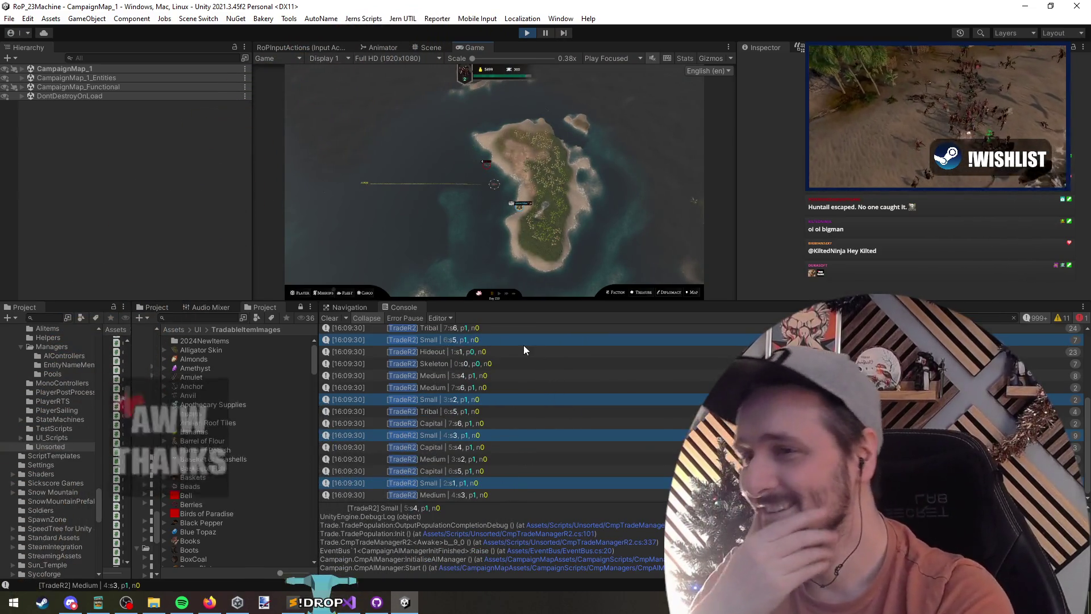
click(527, 32)
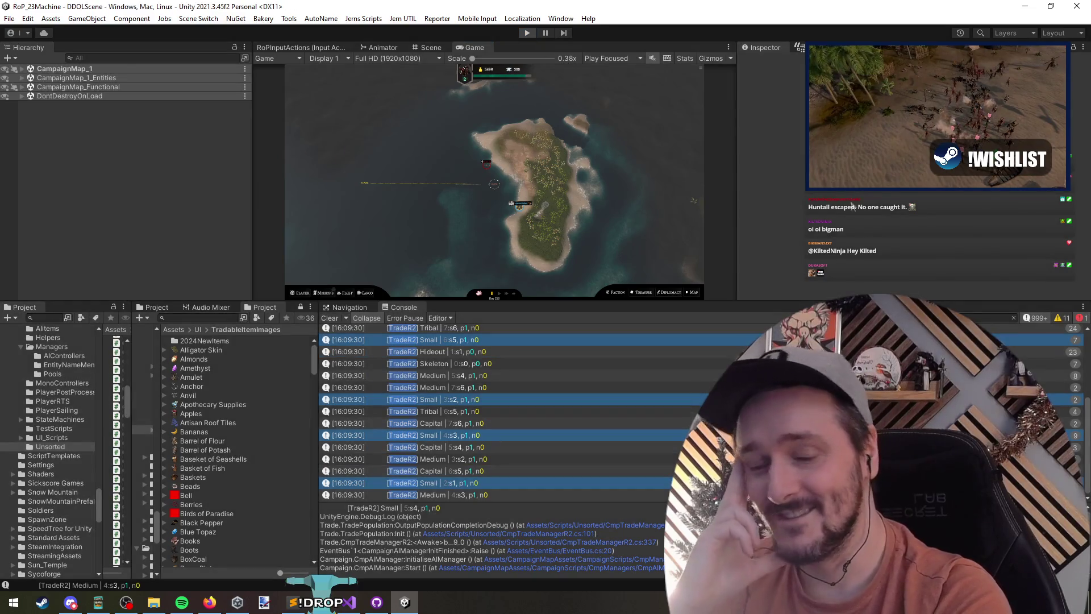
key(ctrl+p)
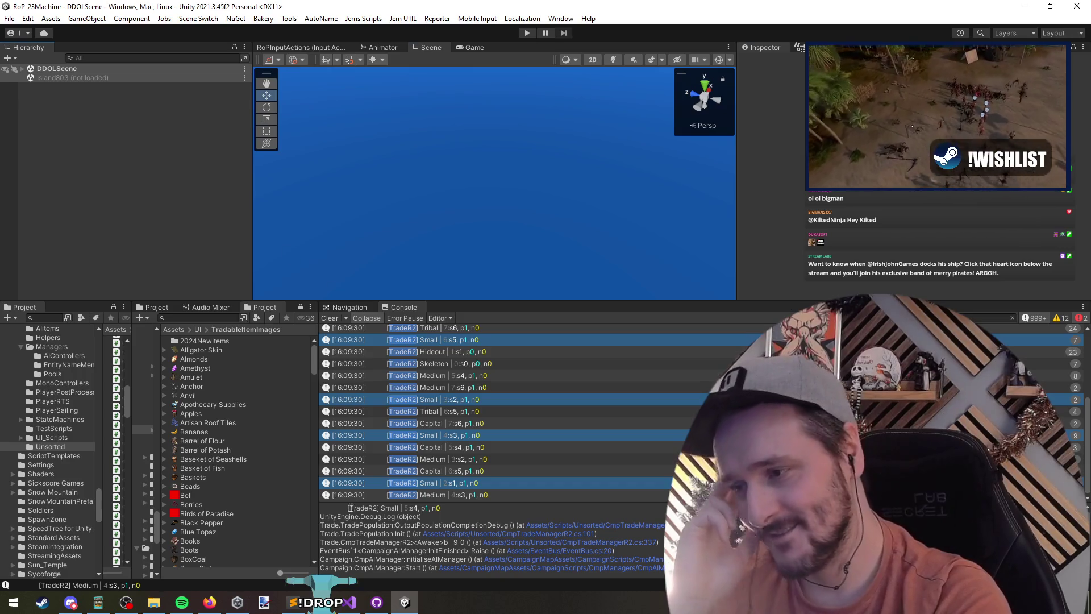
Step: Remove the RandomFromCollection() call after AllIslands in the debug loop's foreach on line 186
click(348, 602)
click(350, 166)
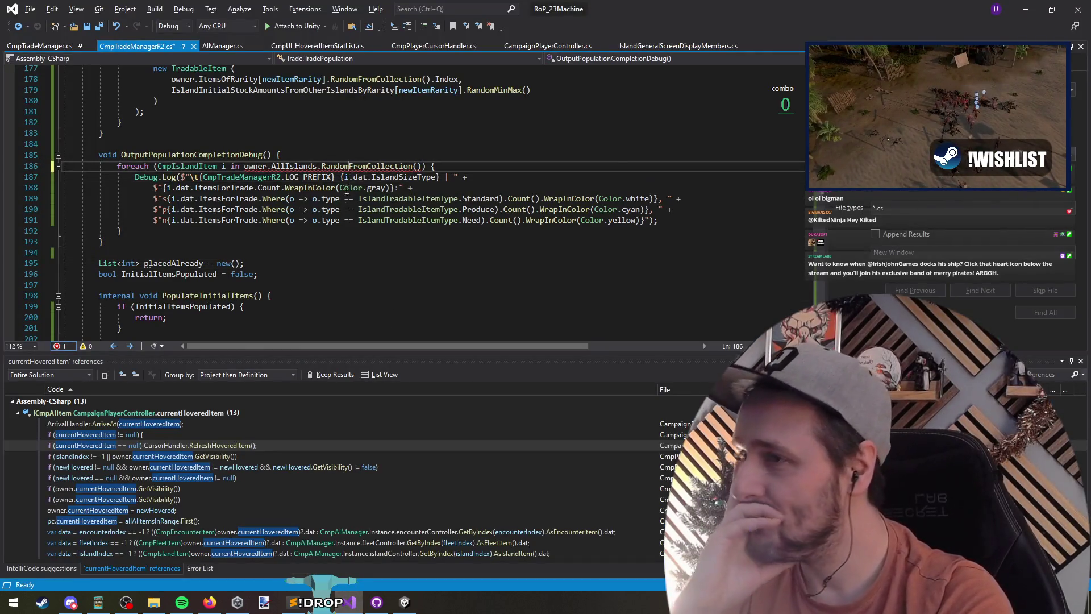
mouse_move(311, 167)
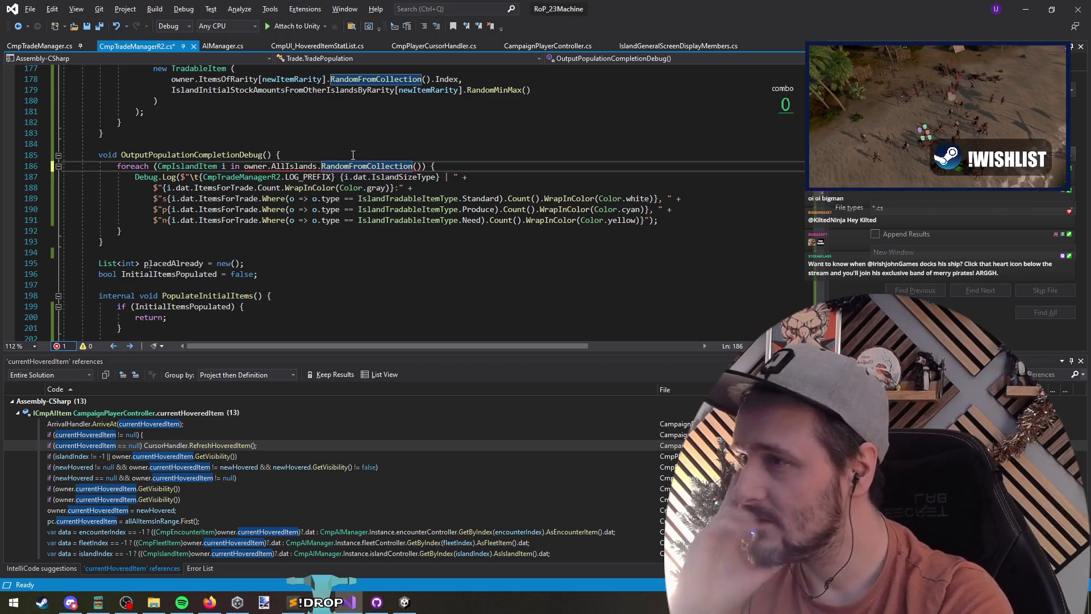
key(ctrl+BackSpace)
key(ctrl+Delete)
text(random)
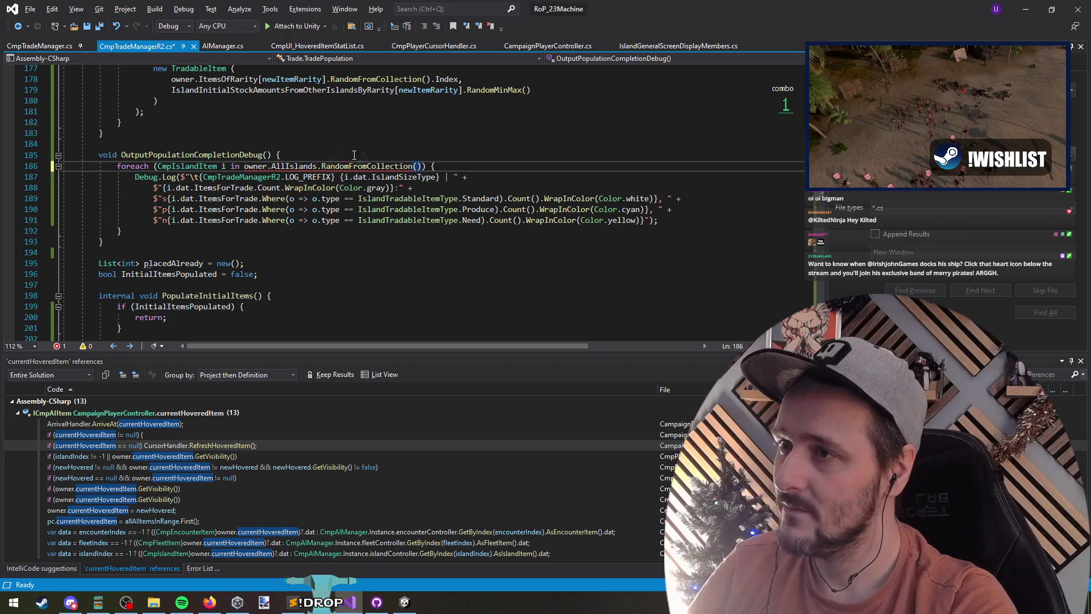
key(ctrl+BackSpace)
key(ctrl+BackSpace)
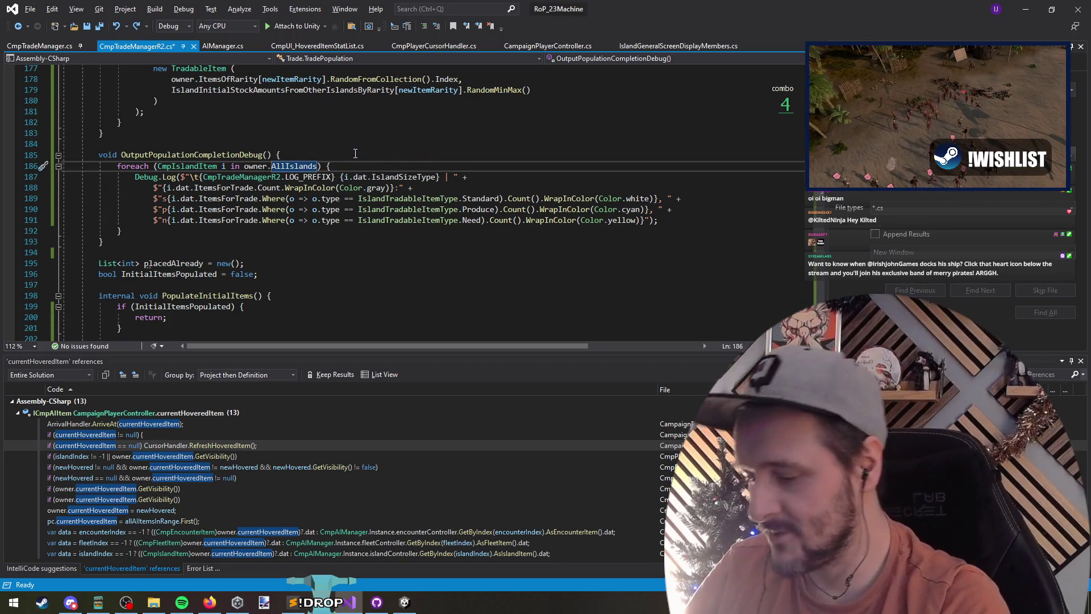
key(ctrl+minus)
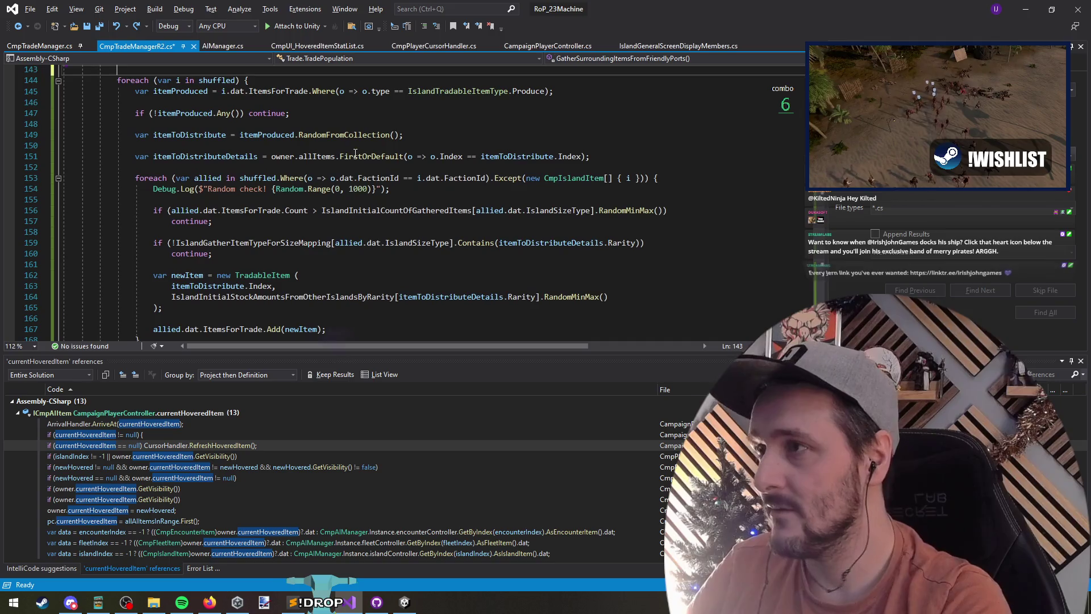
key(ctrl+shift+minus)
Step: Use OrderByDescending(o=>o.dat.IslandSizeType) instead, save CmpTradeManagerR2.cs, and return to Unity
text(.…or)
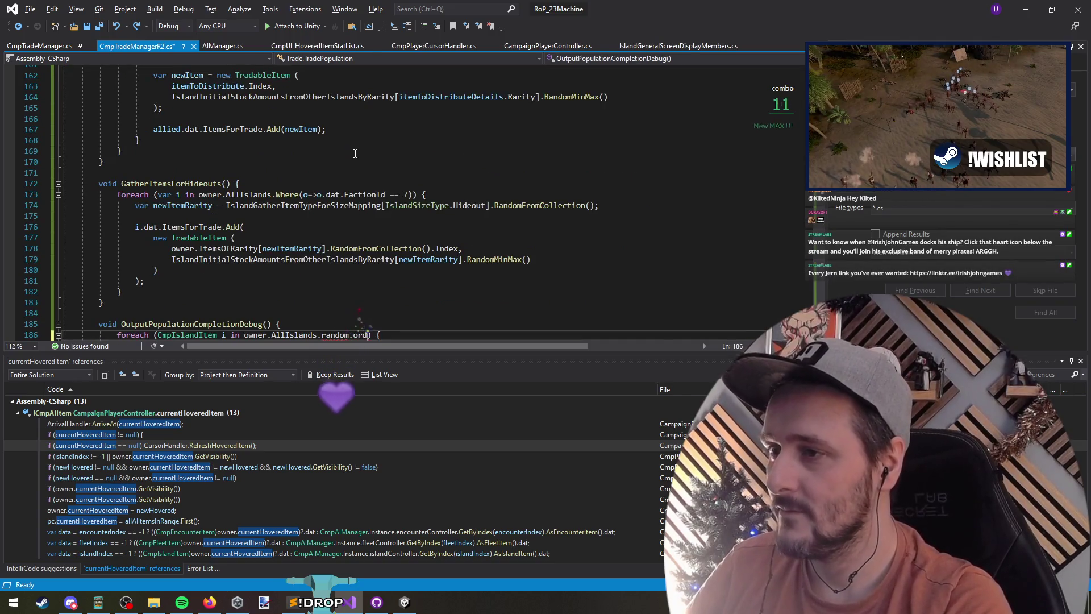
text(d)
text(orderbydesc)
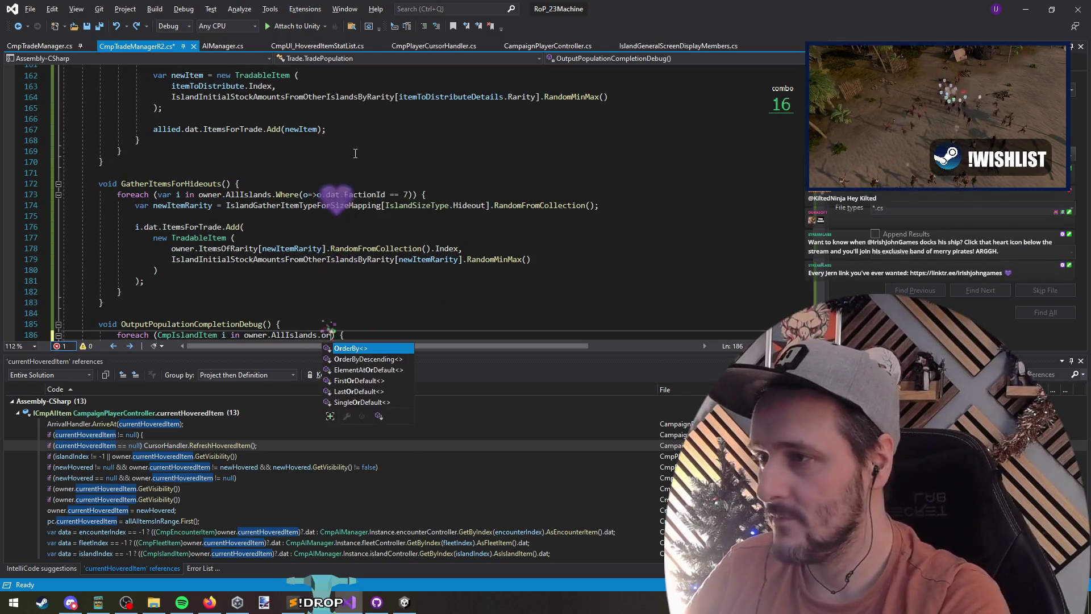
text((o=>o.da)
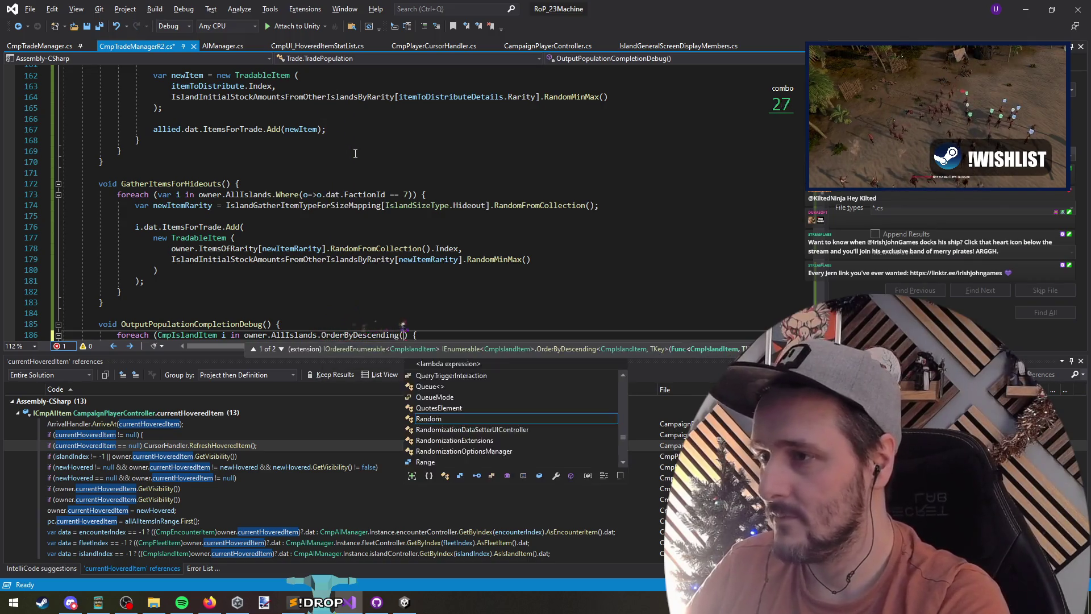
text(t.IslandSizeType)
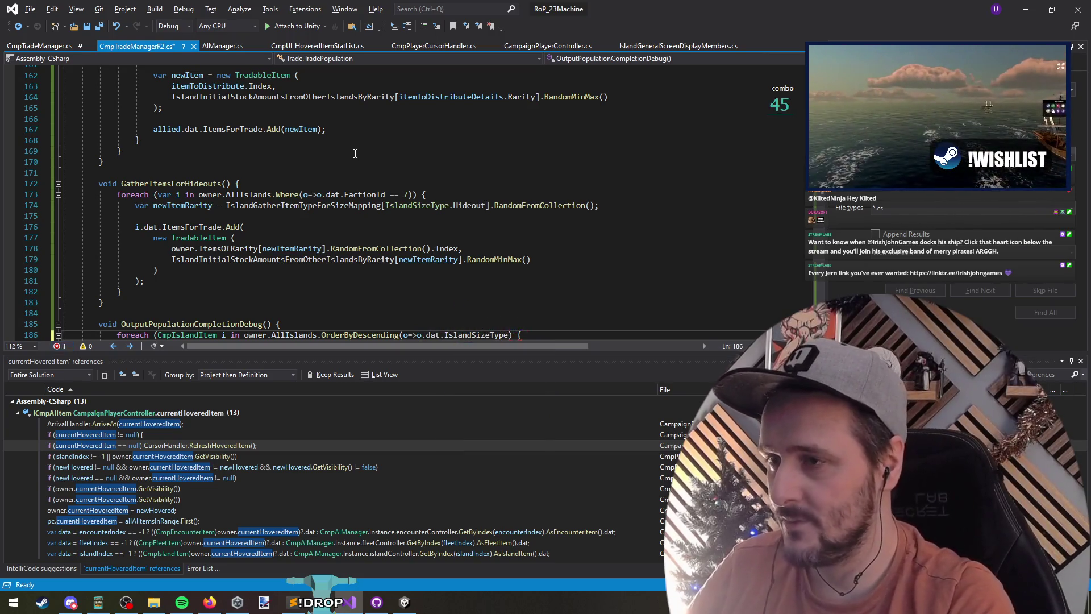
text())
key(Down)
key(Down)
key(Down)
key(ctrl+s)
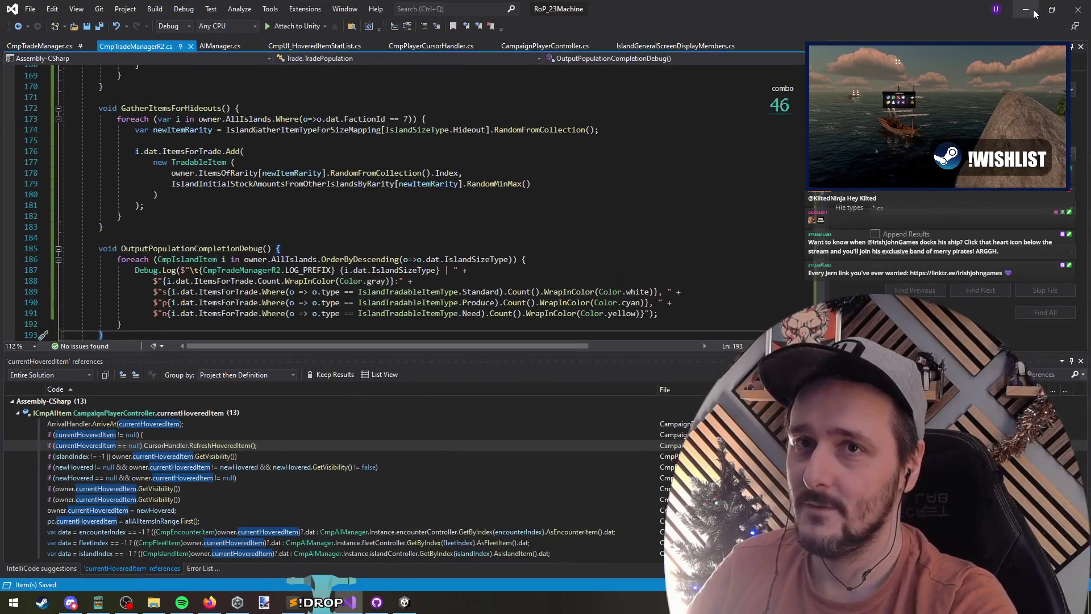
click(1032, 13)
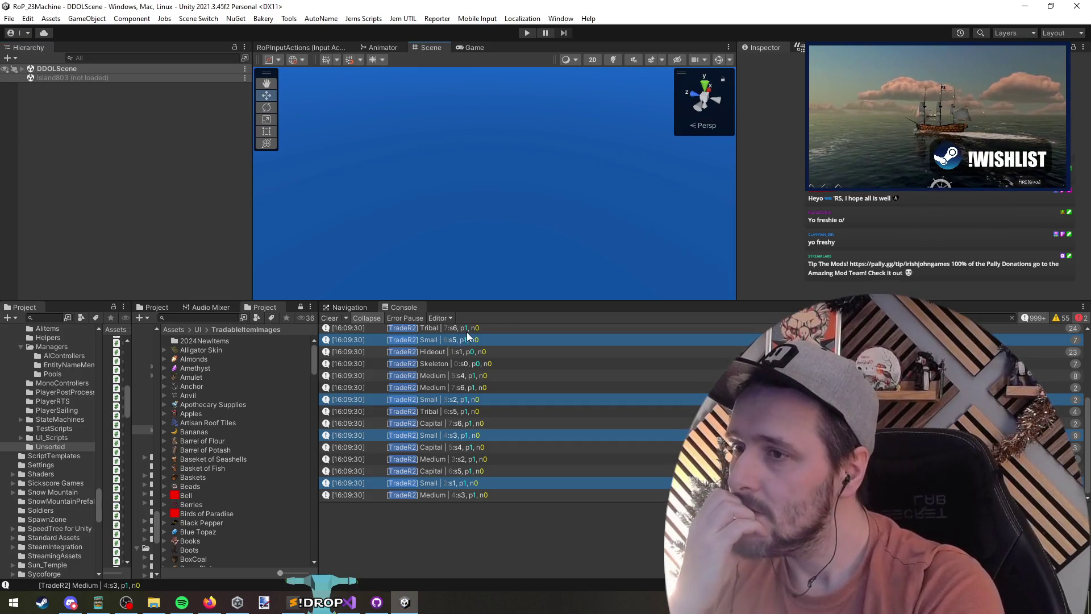
Step: Collapse TradeProduction's IslandProductionItemInitialAmounts, IslandProductionNumItems and IslandProductionType blocks
key(alt+Tab)
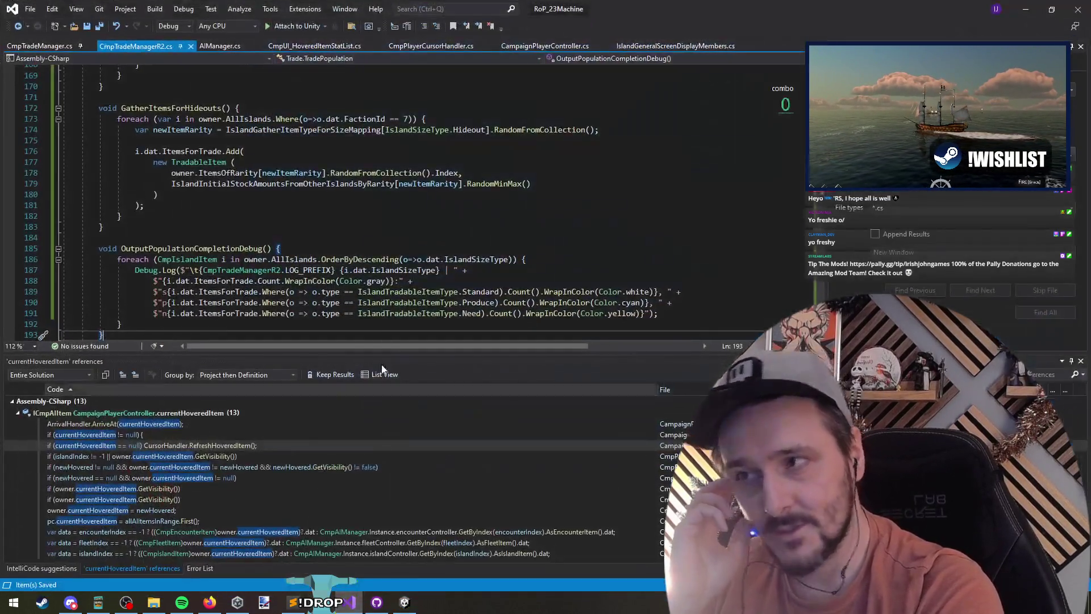
click(312, 237)
scroll(307, 244, up, 18)
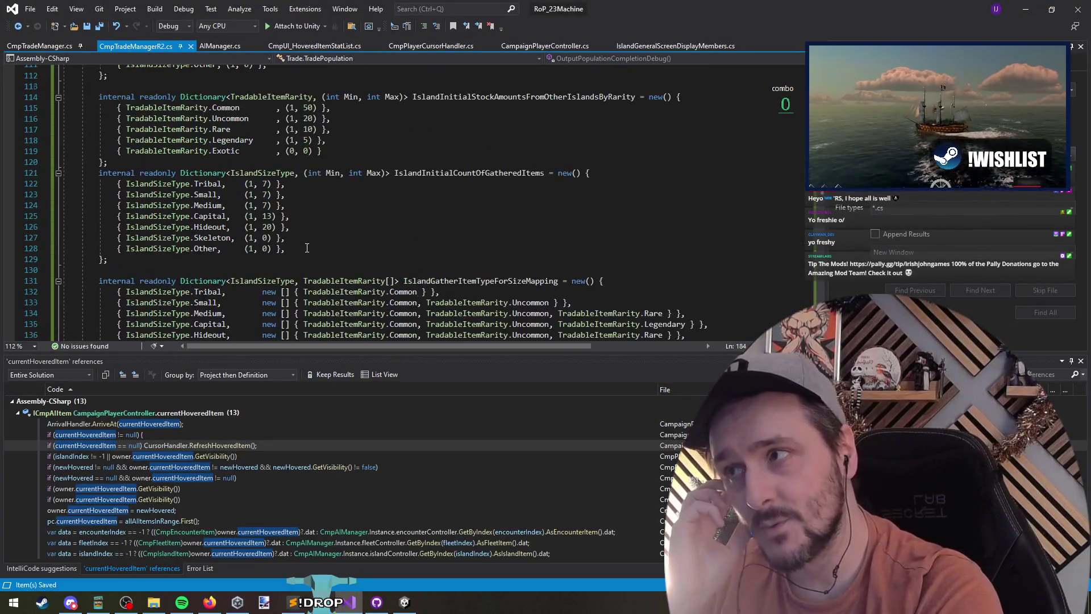
scroll(307, 248, up, 20)
scroll(322, 230, up, 4)
scroll(255, 227, down, 7)
click(182, 78)
scroll(280, 234, down, 4)
click(279, 206)
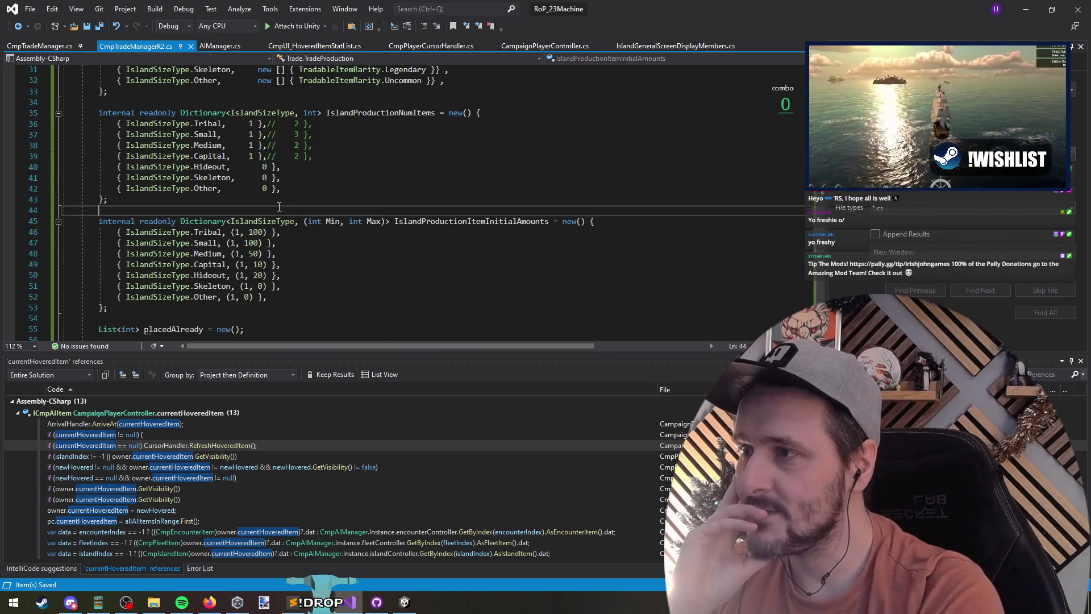
scroll(328, 225, up, 4)
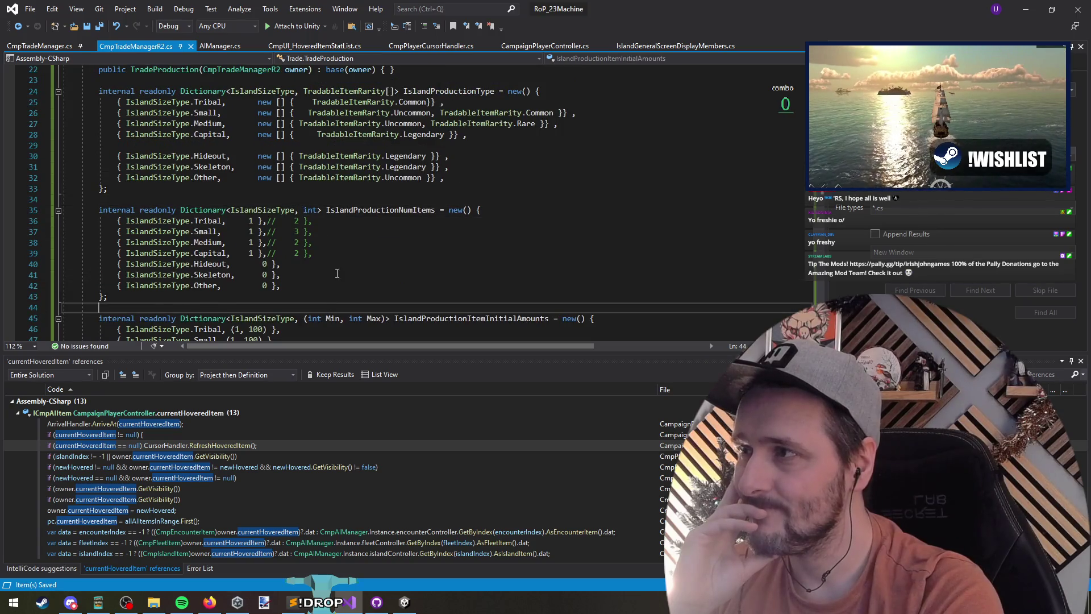
scroll(204, 91, down, 6)
scroll(57, 250, up, 3)
click(57, 254)
click(58, 146)
scroll(58, 146, up, 4)
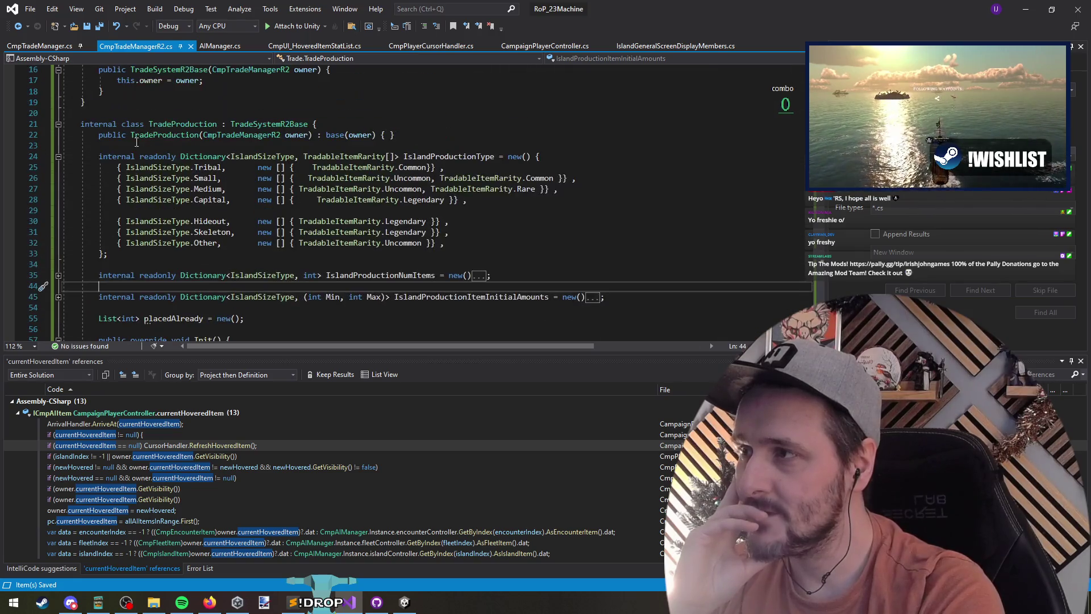
click(58, 156)
Step: Review the TradeProduction constructor, Init and SetupProductions methods
click(130, 148)
scroll(131, 148, down, 3)
click(142, 188)
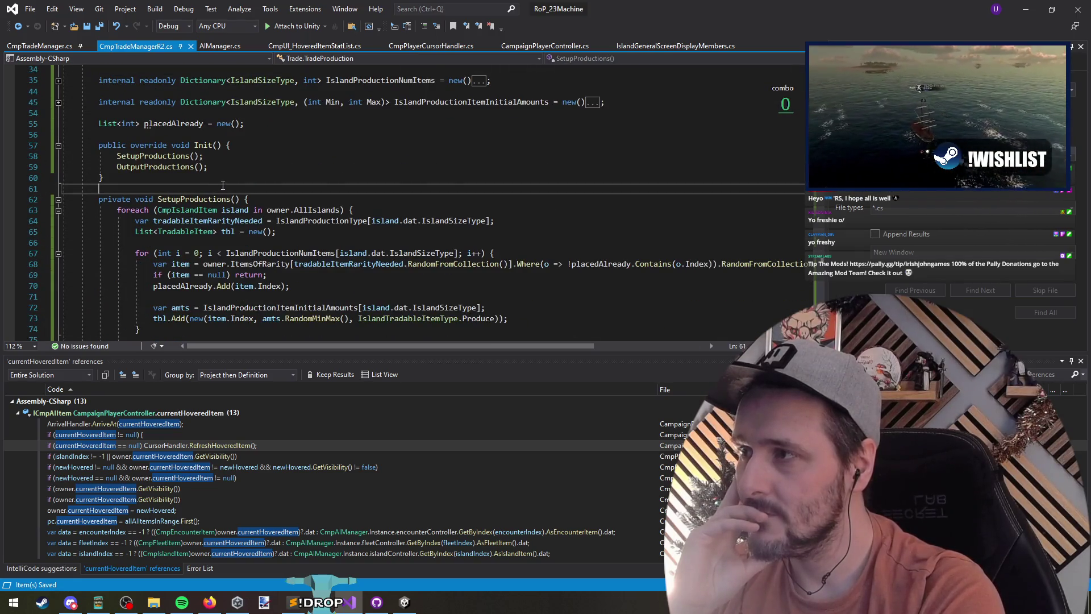
scroll(143, 260, down, 3)
click(159, 275)
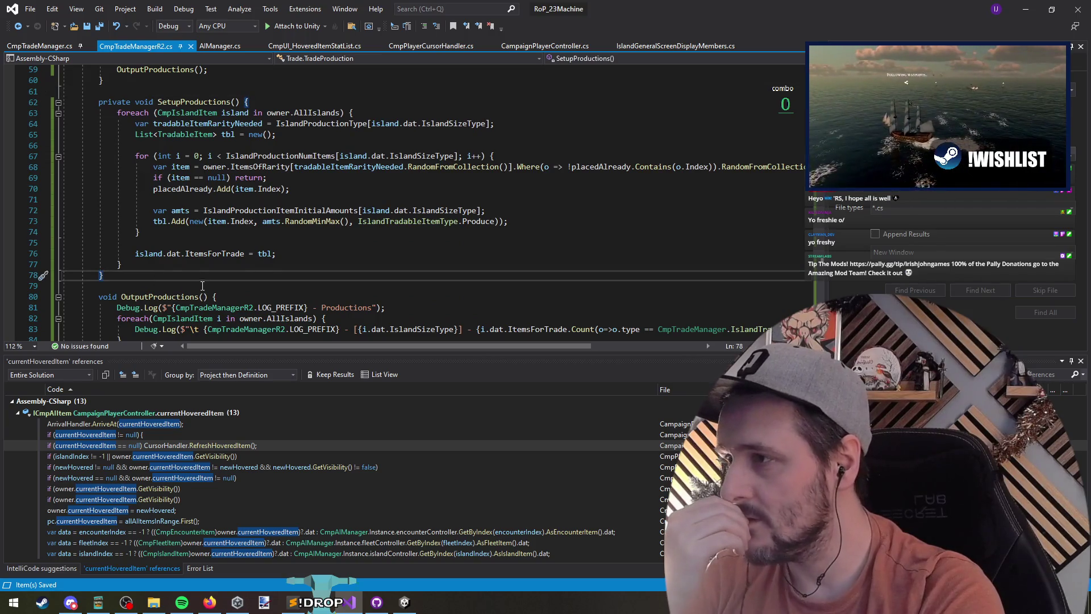
scroll(203, 286, down, 5)
Step: Collapse TradePopulation's four island stock and gather-item dictionaries, adding a blank line after the rarity one
click(256, 199)
click(314, 221)
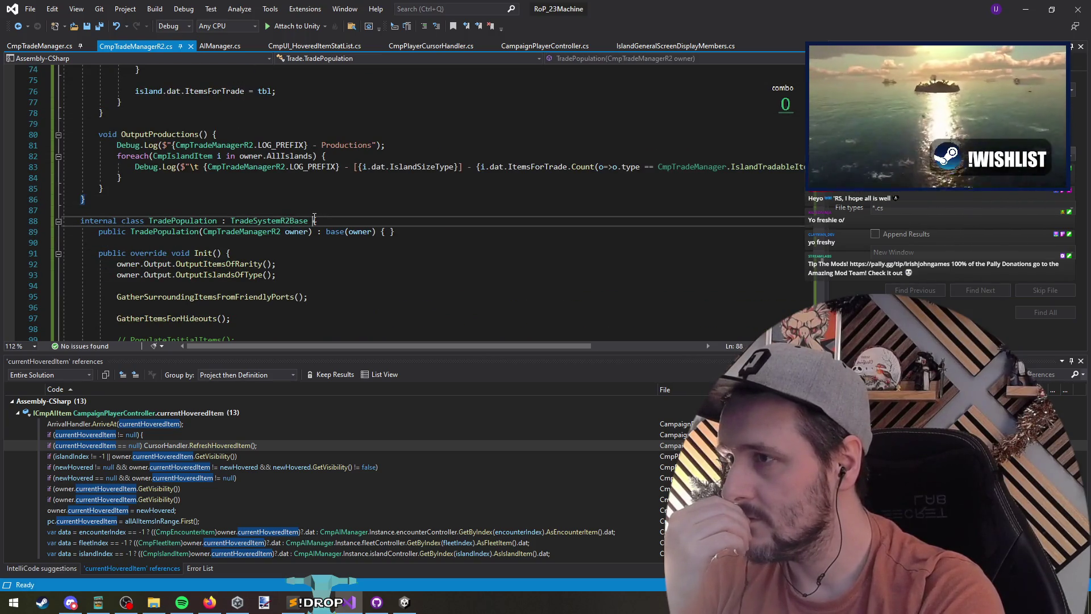
scroll(256, 296, down, 5)
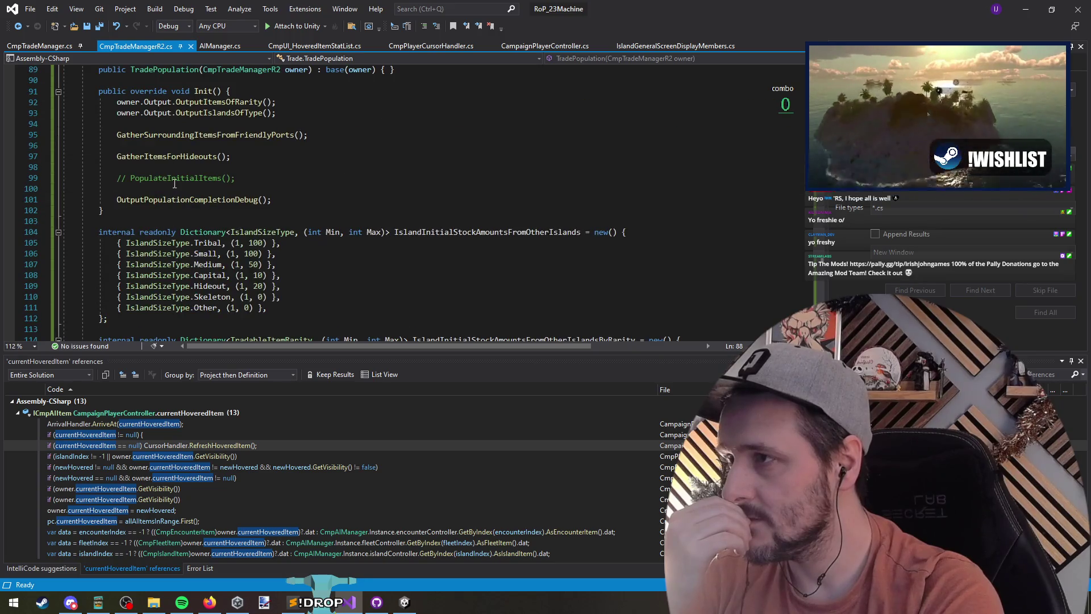
scroll(173, 181, down, 10)
click(58, 199)
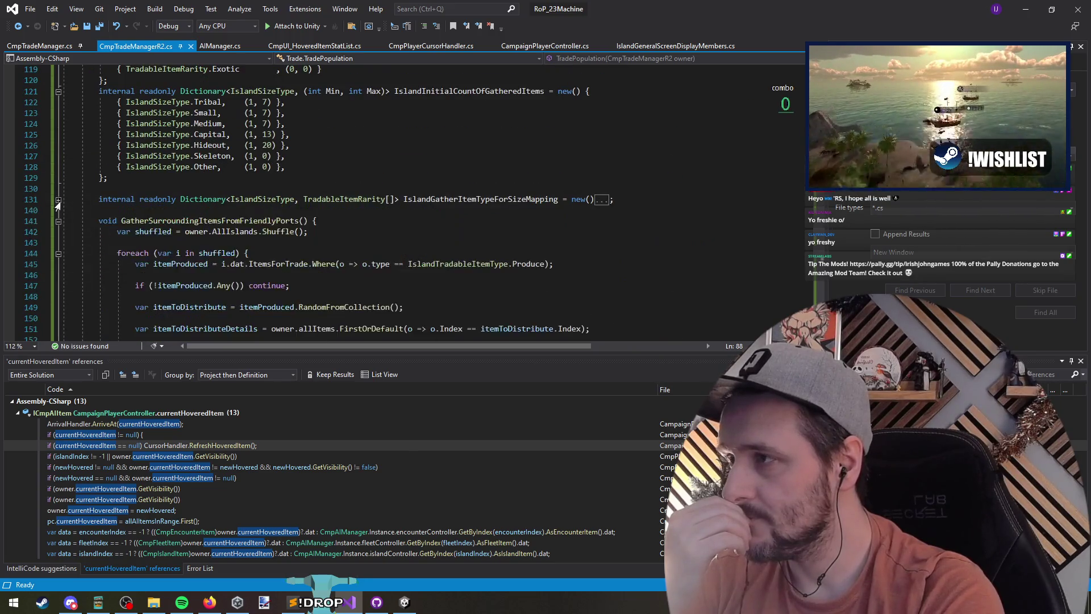
scroll(59, 199, up, 3)
click(58, 188)
click(58, 113)
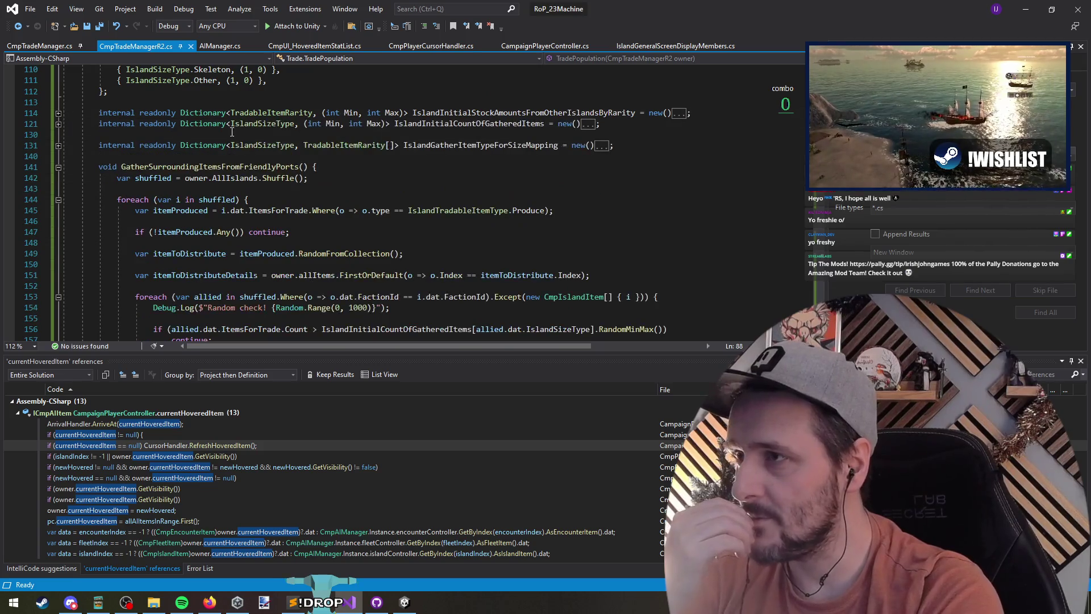
click(704, 113)
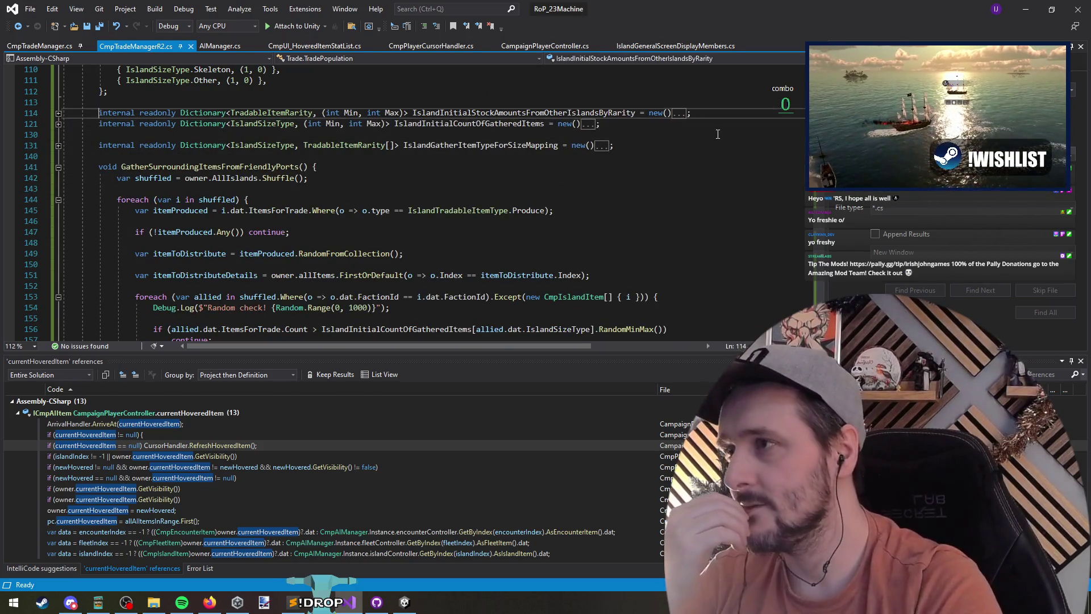
key(Return)
scroll(717, 134, up, 6)
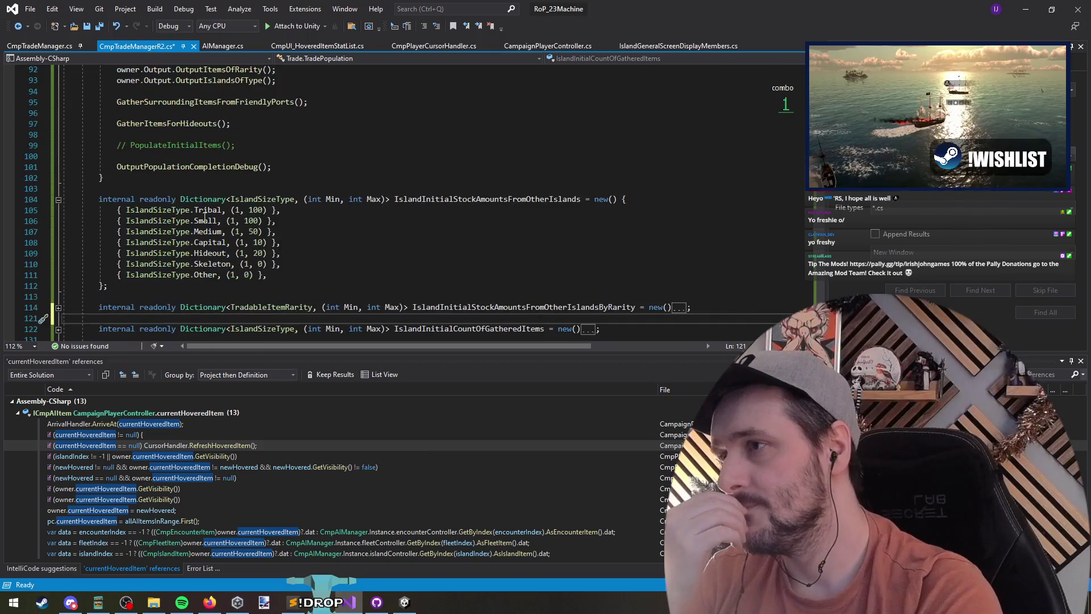
click(58, 198)
scroll(168, 143, down, 5)
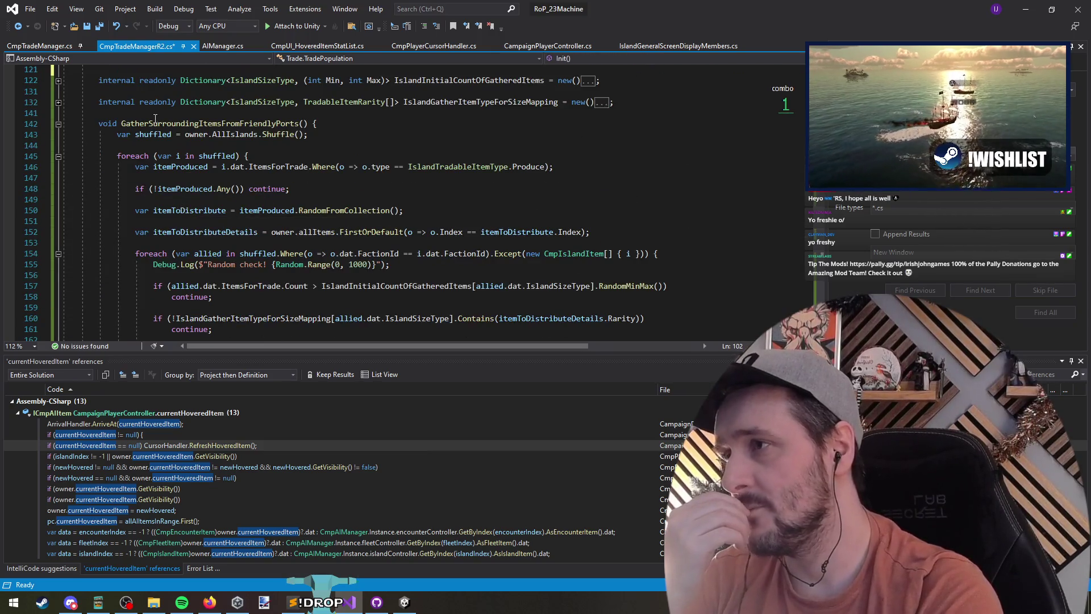
scroll(241, 222, down, 5)
scroll(241, 227, down, 4)
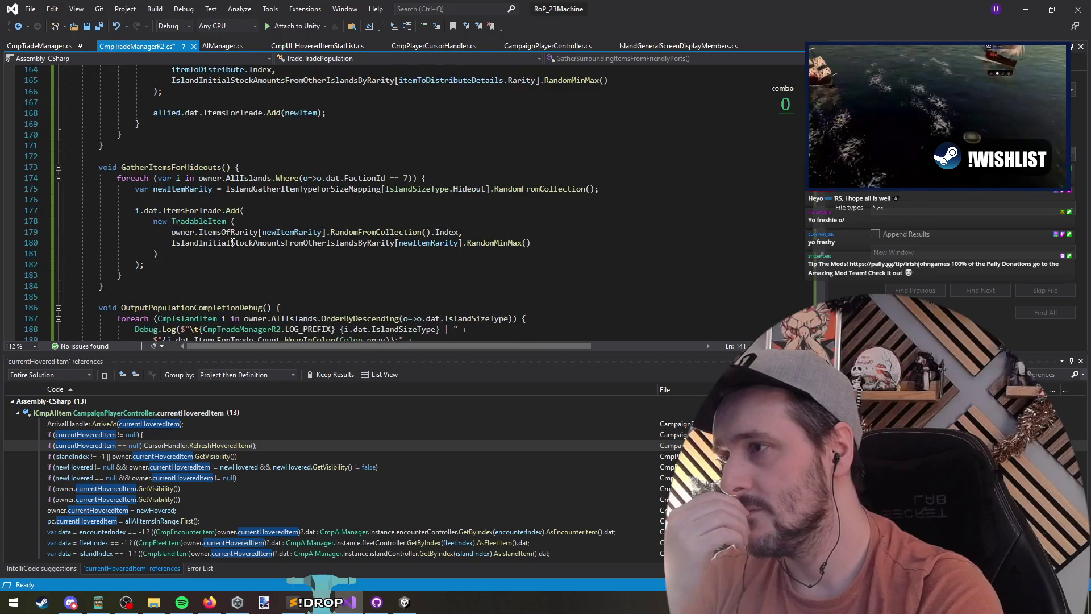
Step: Review OutputPopulationCompletionDebug and confirm PopulateInitialItems is only called from a commented-out line in Init
click(191, 156)
scroll(190, 159, down, 4)
click(190, 165)
click(203, 265)
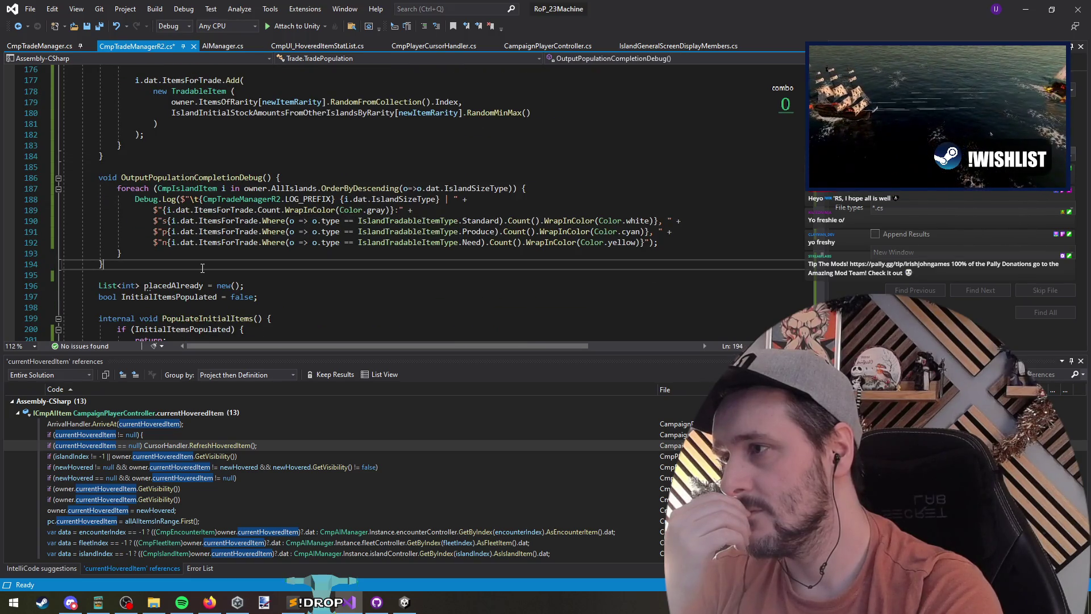
scroll(205, 272, down, 5)
double_click(219, 158)
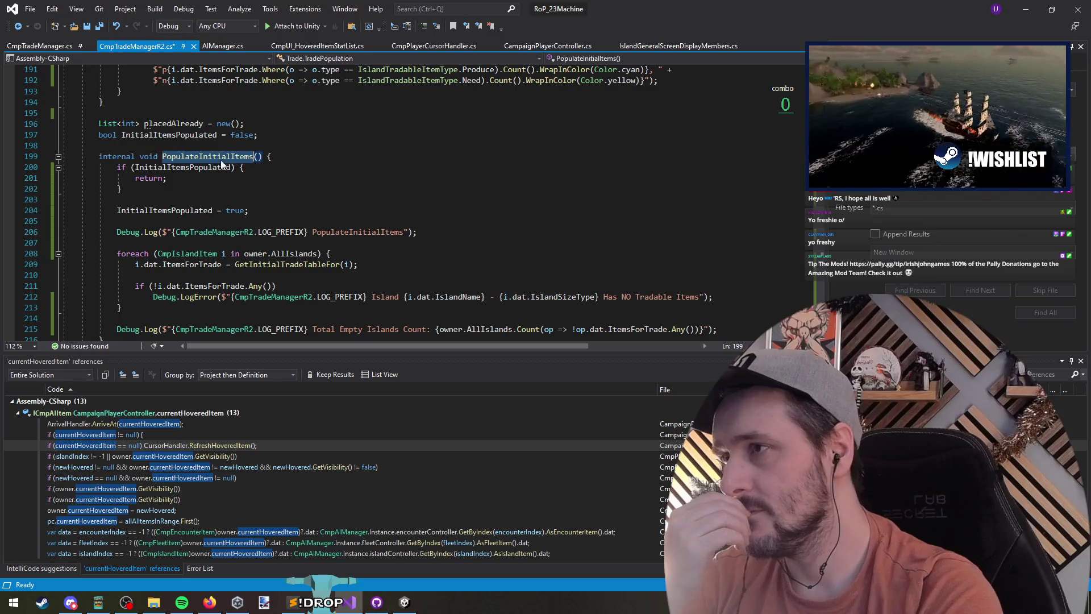
scroll(277, 190, up, 20)
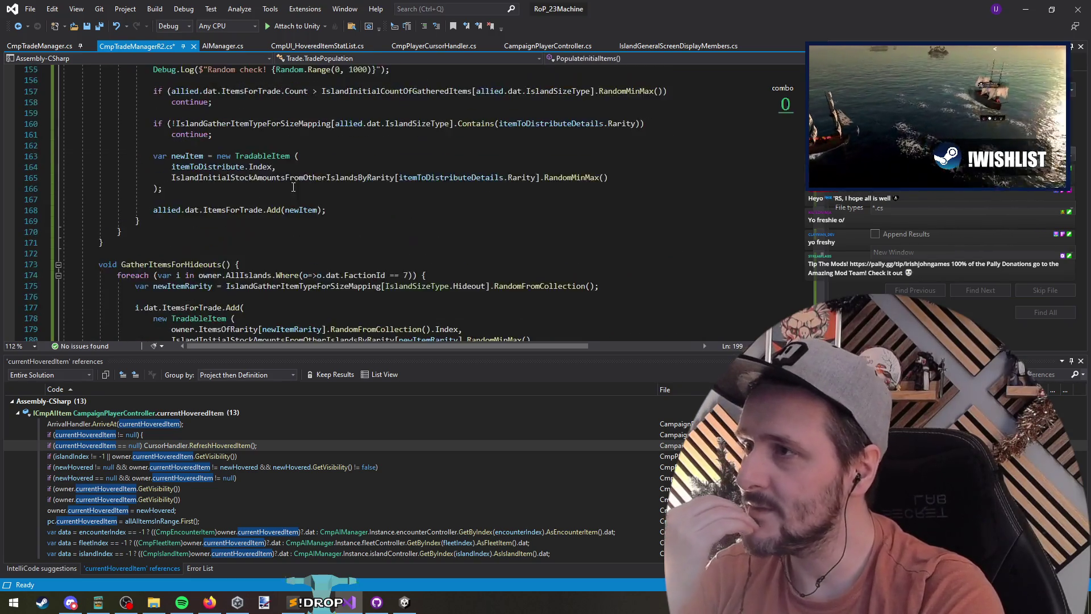
scroll(278, 196, up, 5)
click(223, 276)
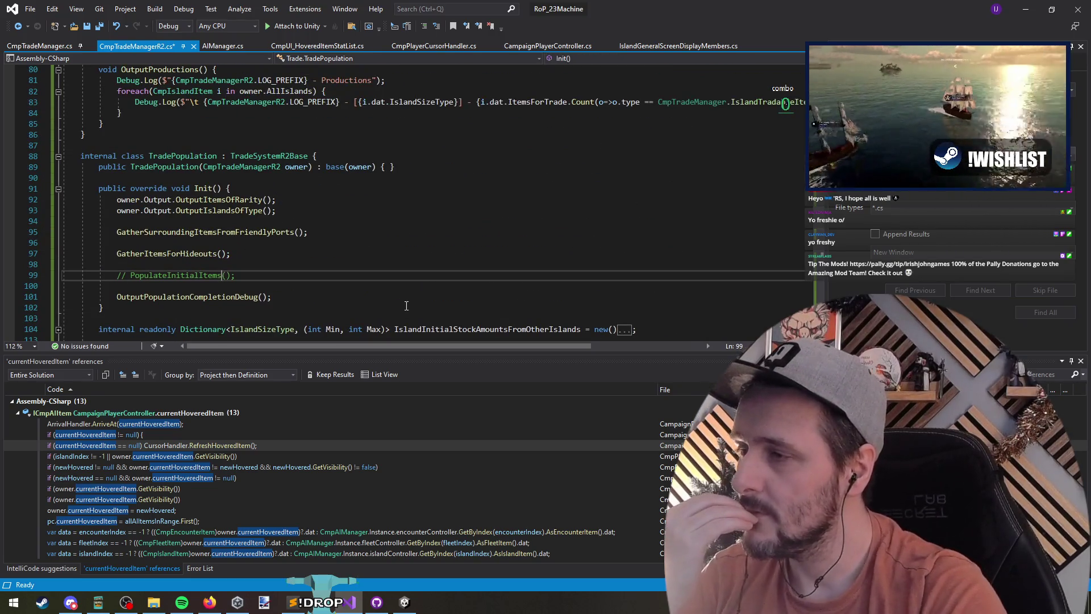
scroll(383, 210, down, 10)
scroll(383, 211, down, 14)
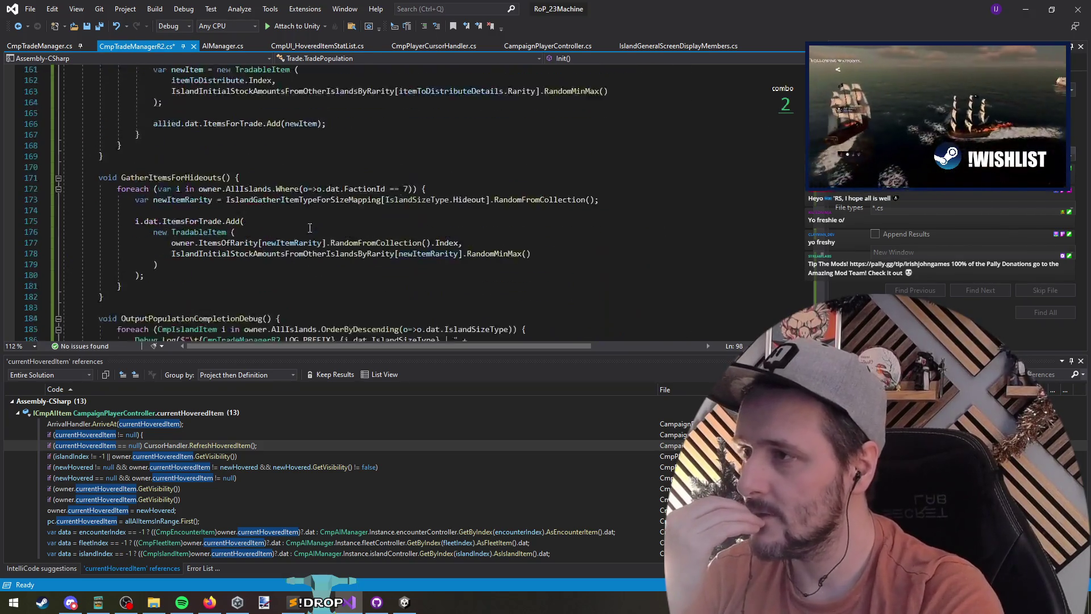
Step: Delete the 'bool InitialItemsPopulated = false;' field and its blank line, then select PopulateInitialItems
click(149, 264)
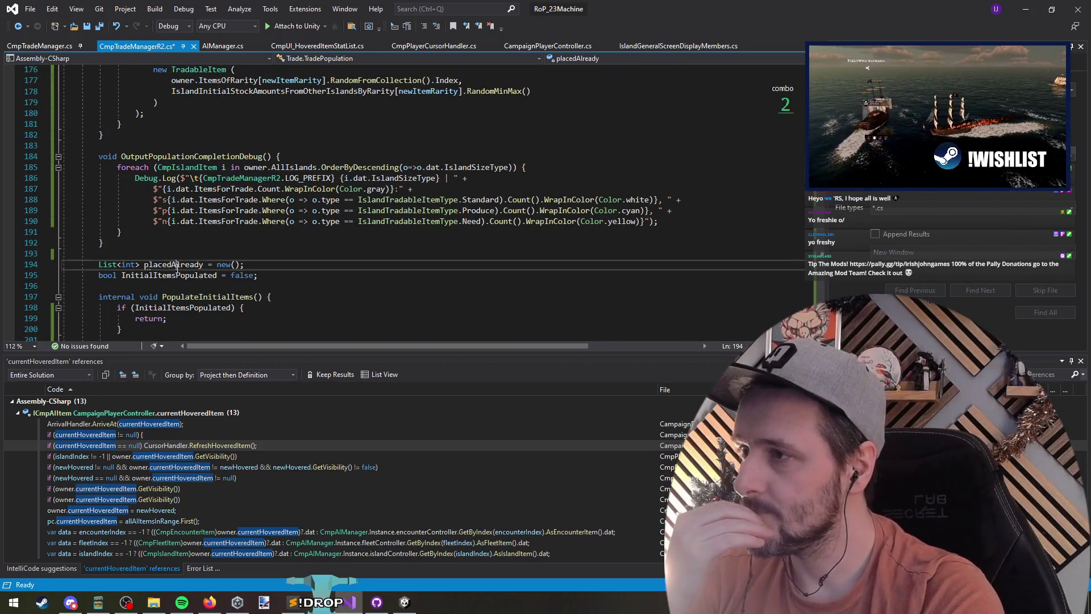
click(174, 275)
key(ctrl+x)
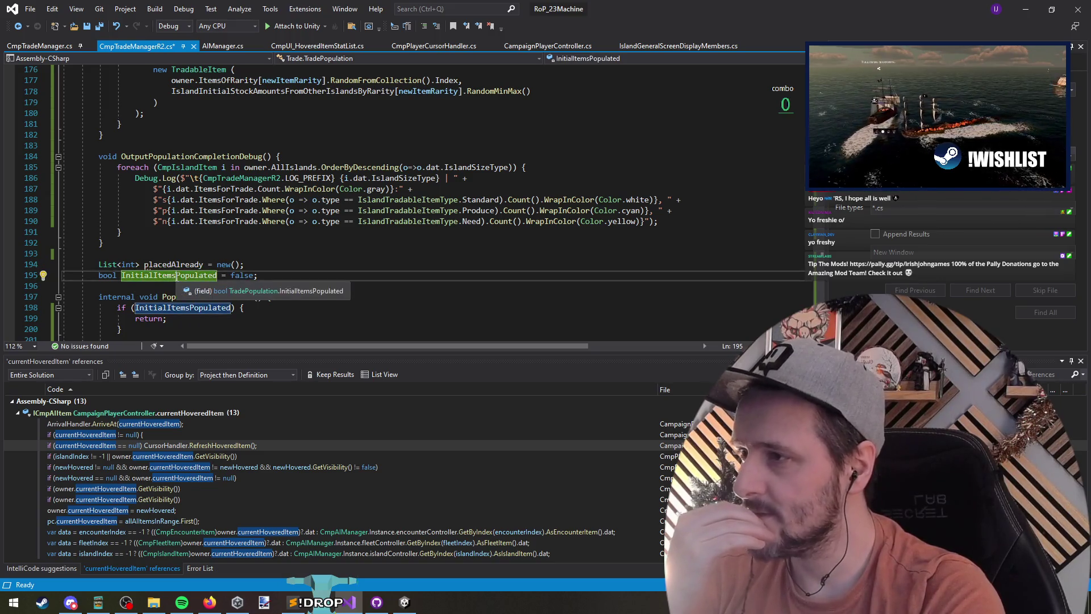
key(ctrl+x)
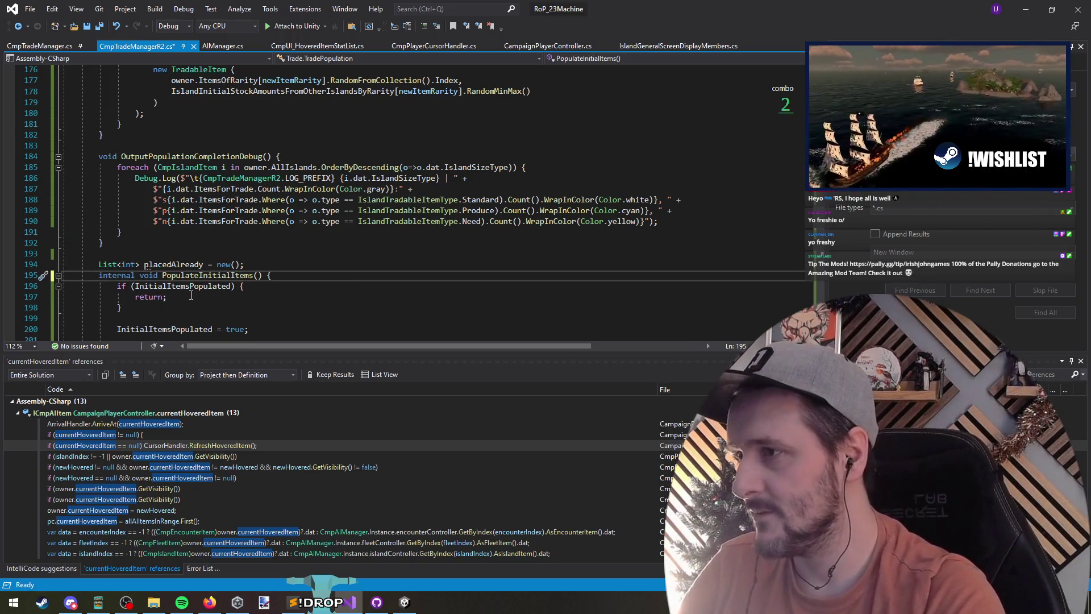
scroll(250, 259, down, 6)
shift+click(99, 275)
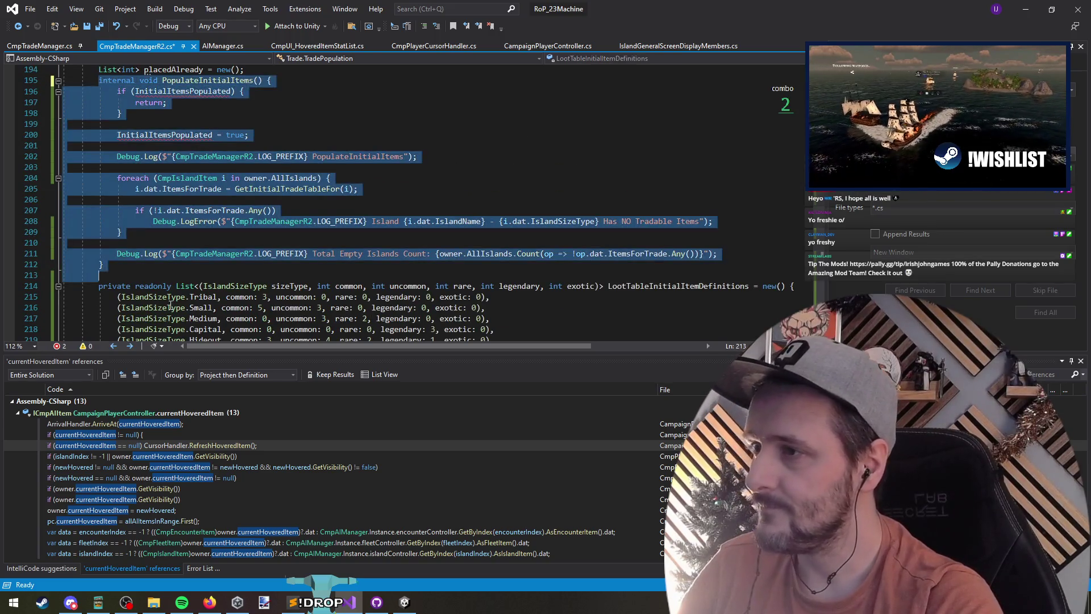
Step: Delete the selected PopulateInitialItems method from TradePopulation
scroll(341, 199, up, 1)
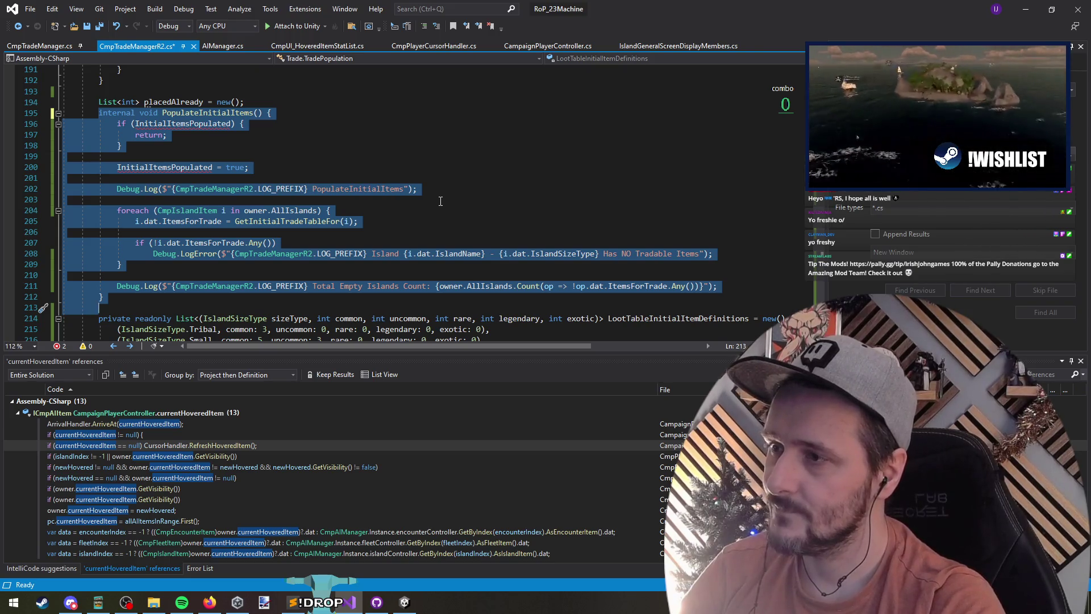
key(ctrl+x)
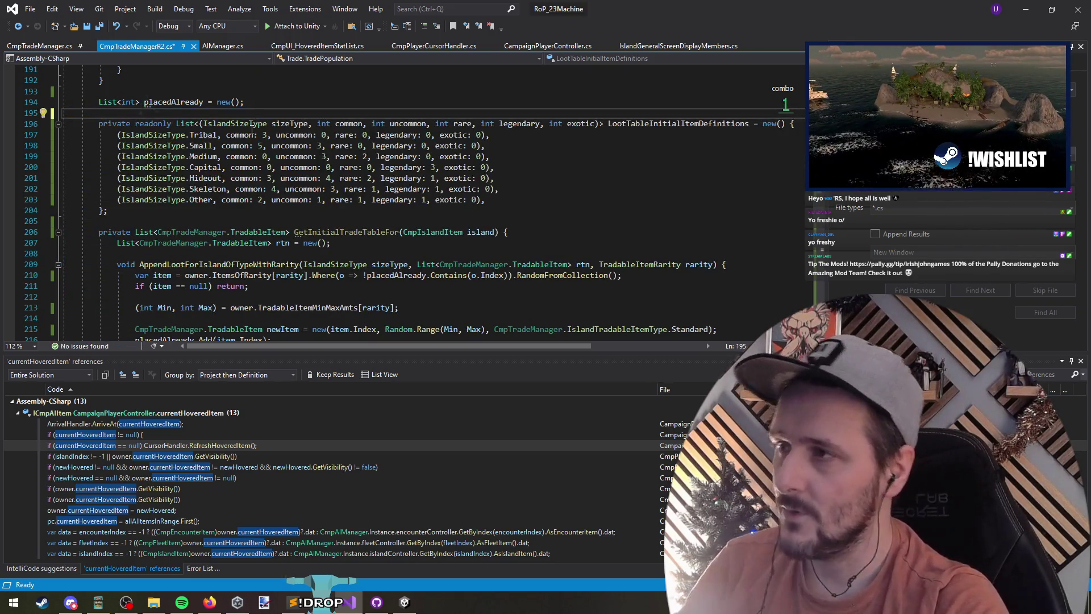
drag(63, 113, 247, 168)
click(635, 127)
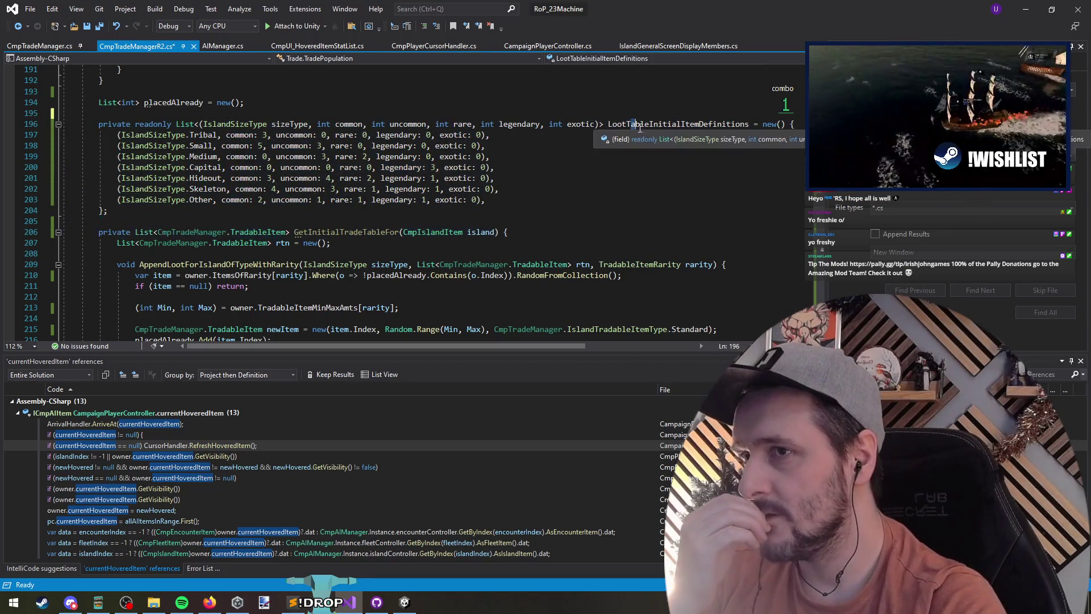
Step: Find all references to LootTableInitialItemDefinitions and jump to its usage on line 220
right_click(635, 128)
click(704, 237)
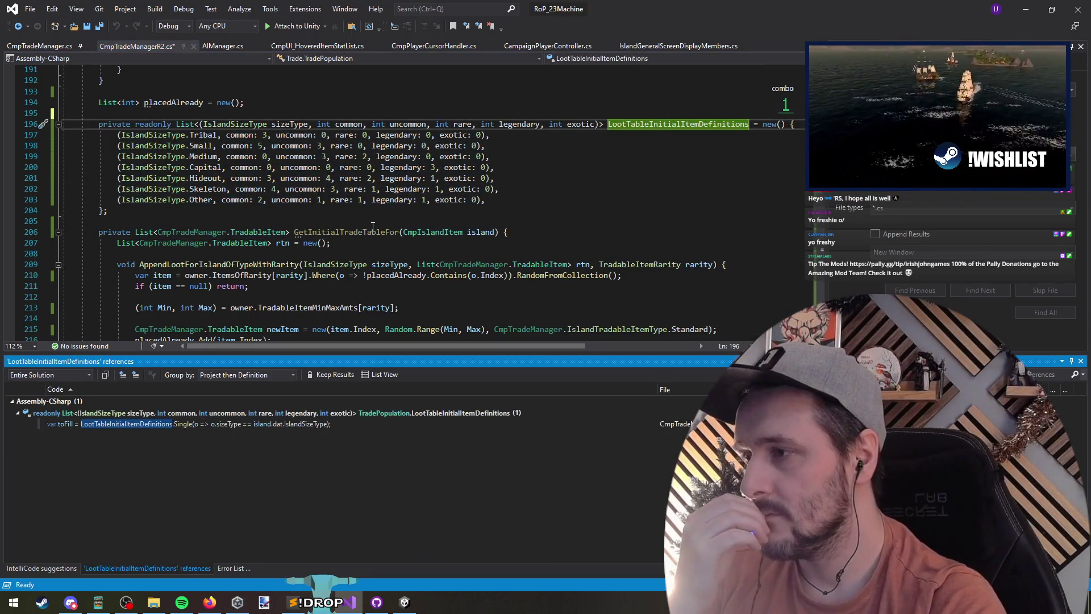
double_click(152, 425)
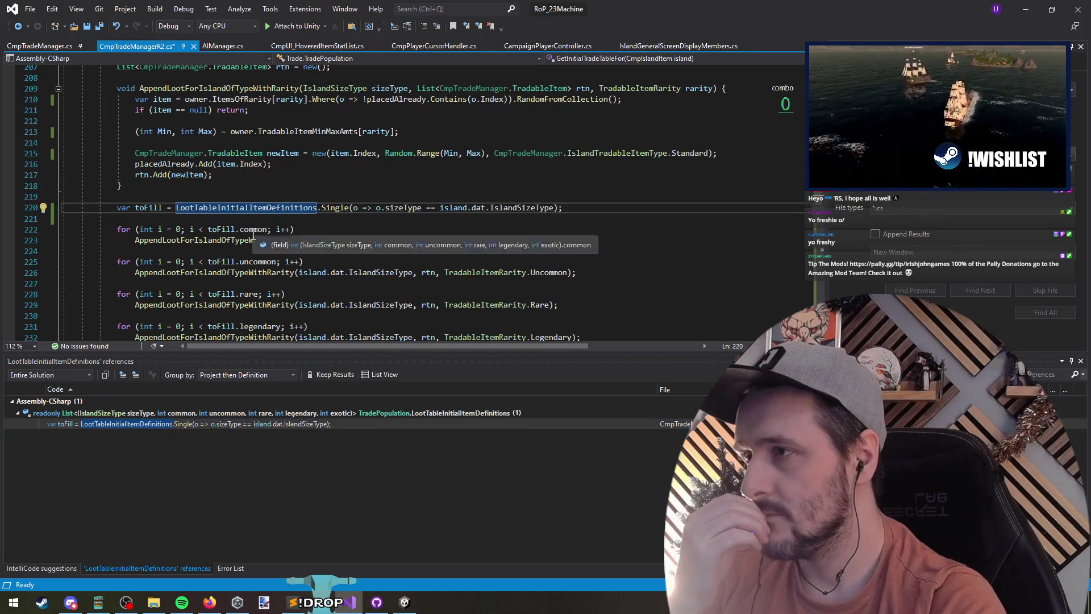
scroll(254, 235, up, 2)
mouse_move(67, 176)
mouse_down()
mouse_move(170, 216)
mouse_move(242, 227)
mouse_move(253, 258)
mouse_up()
scroll(243, 234, down, 10)
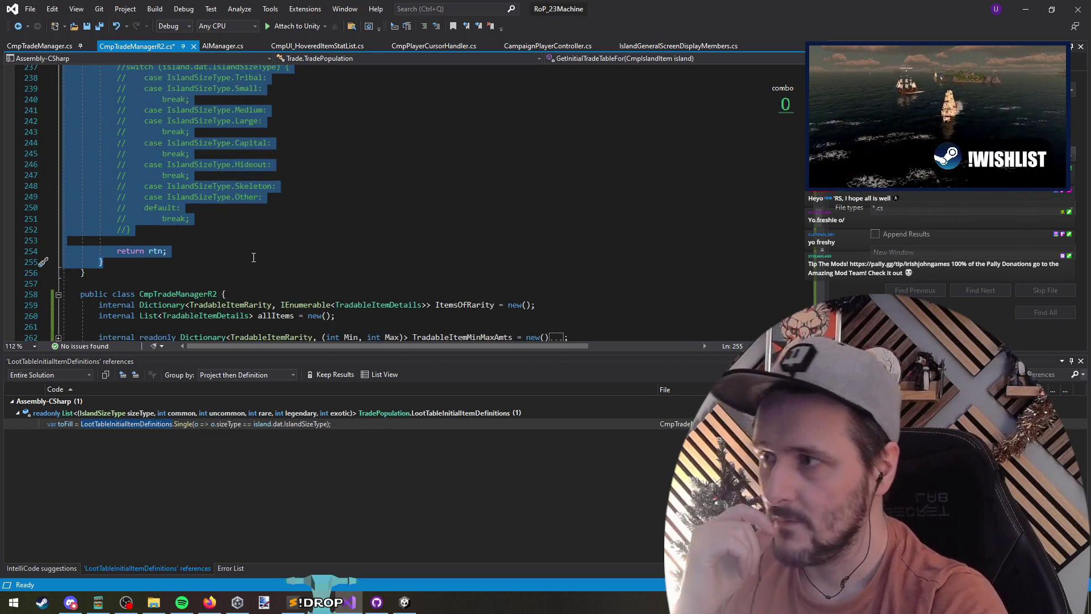
key(alt+Tab)
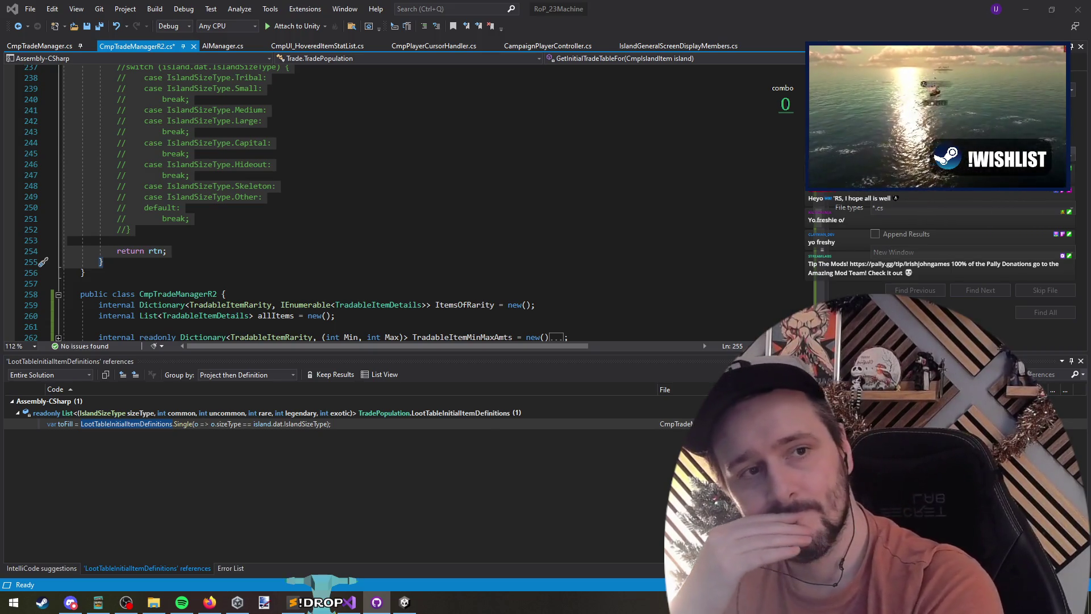
click(217, 205)
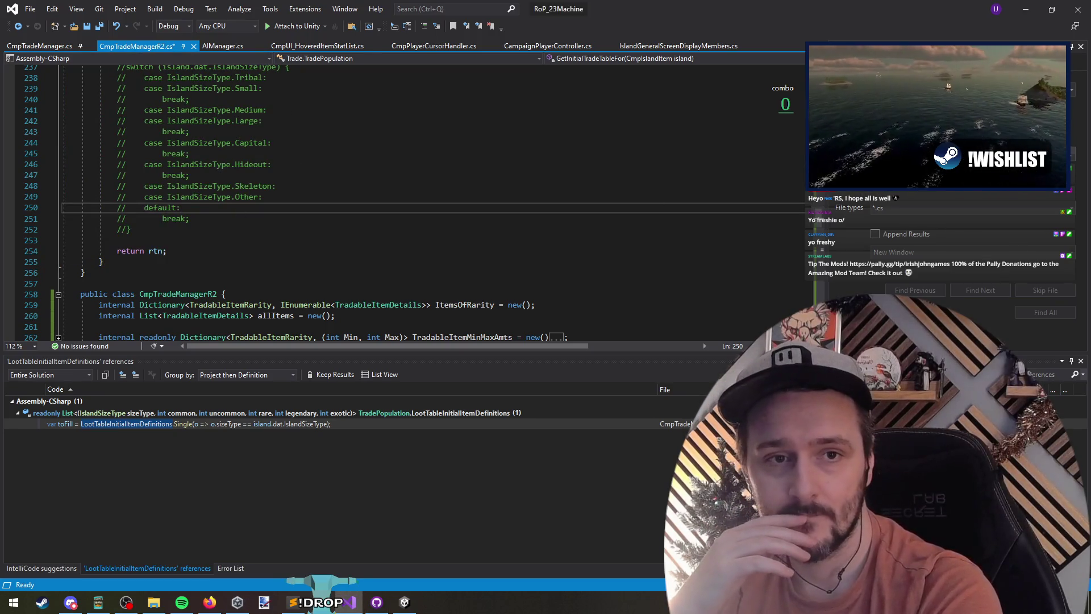
click(377, 602)
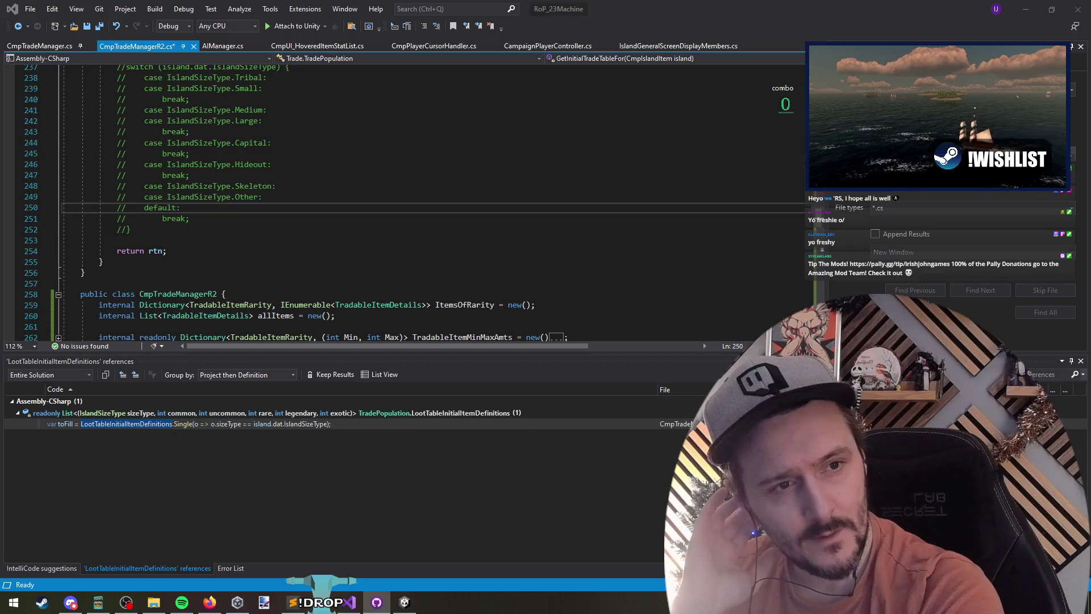
click(246, 198)
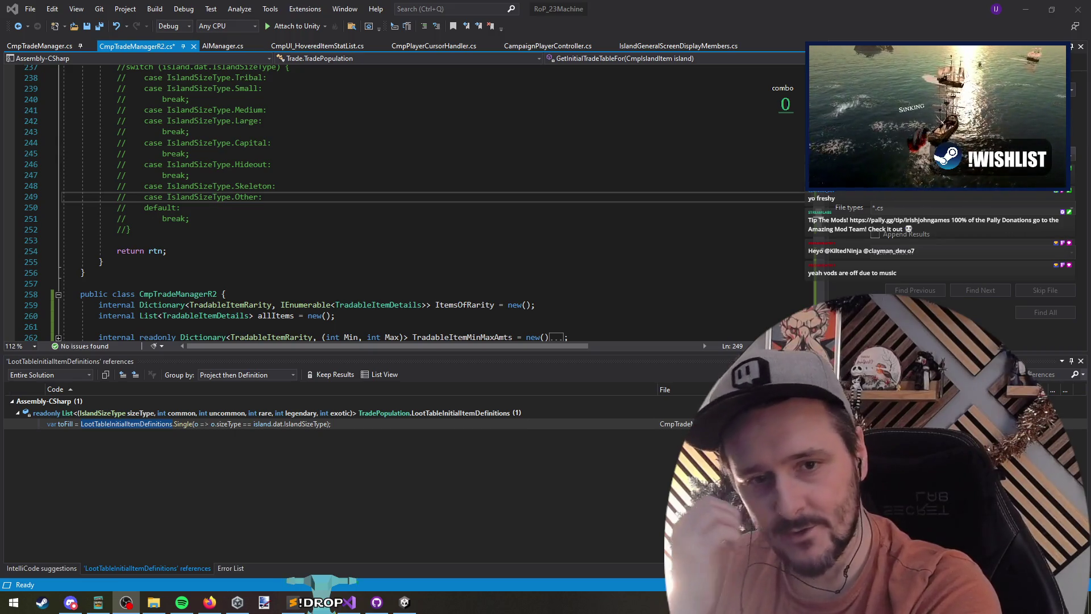
drag(432, 268, 359, 263)
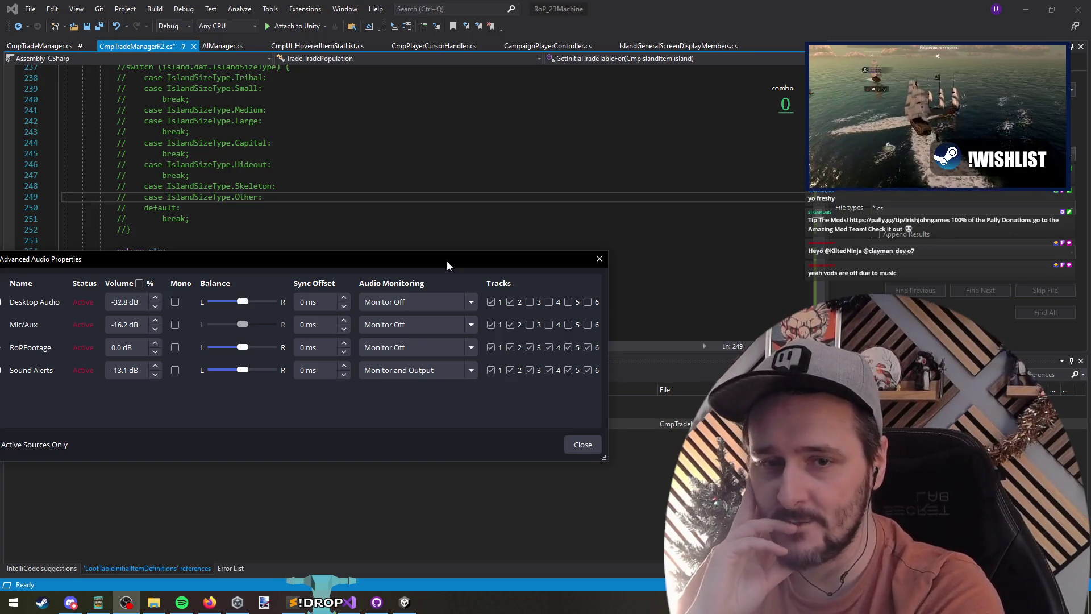
Step: Move the Advanced Audio Properties window aside and continue past the game's victory screen
mouse_move(411, 260)
mouse_down()
mouse_move(383, 267)
mouse_move(909, 273)
mouse_up()
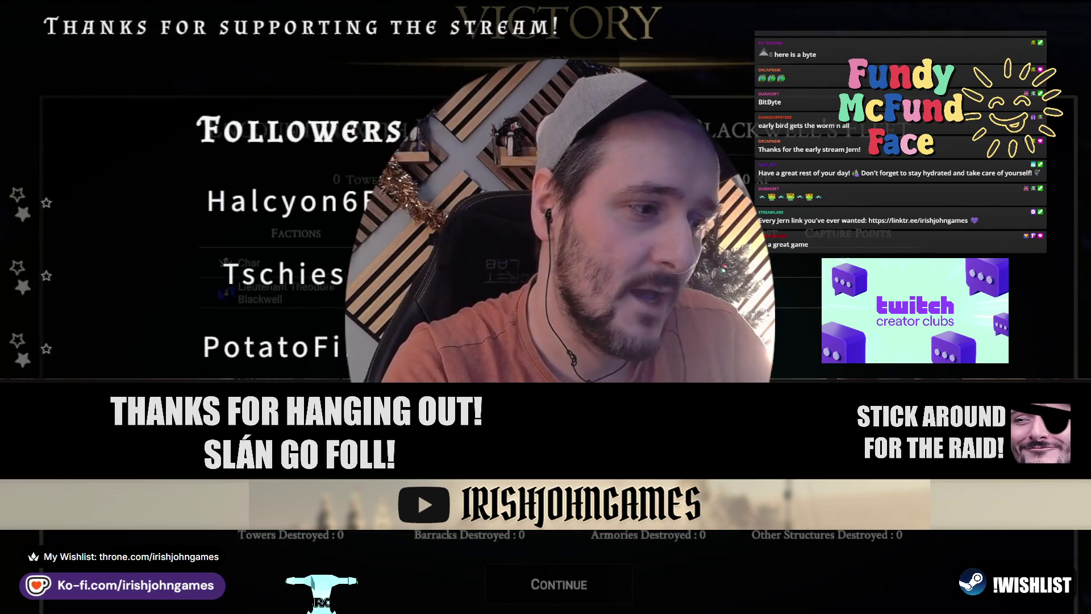
click(577, 588)
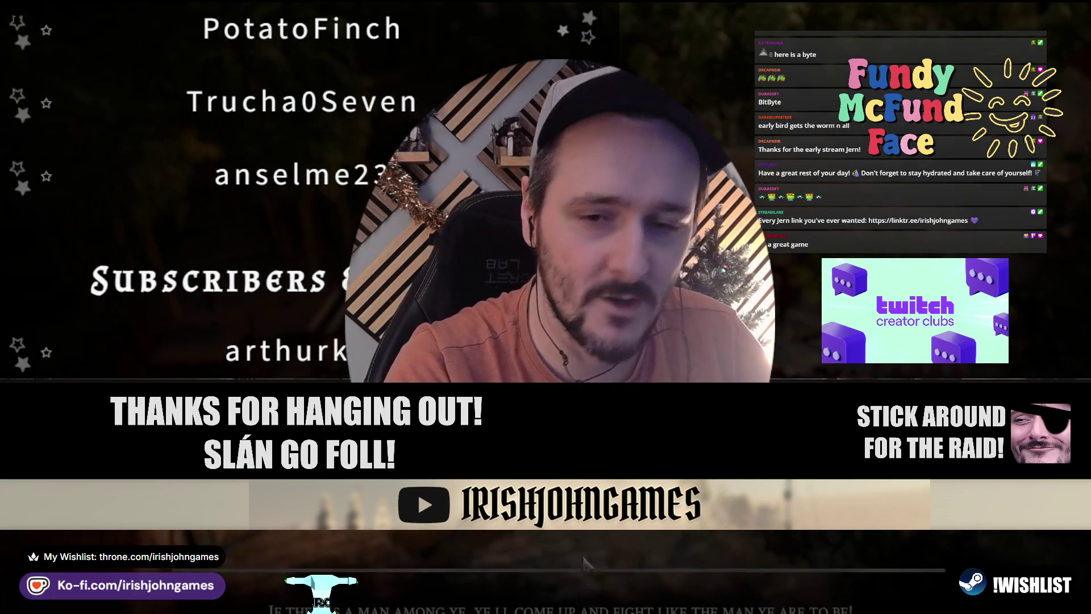